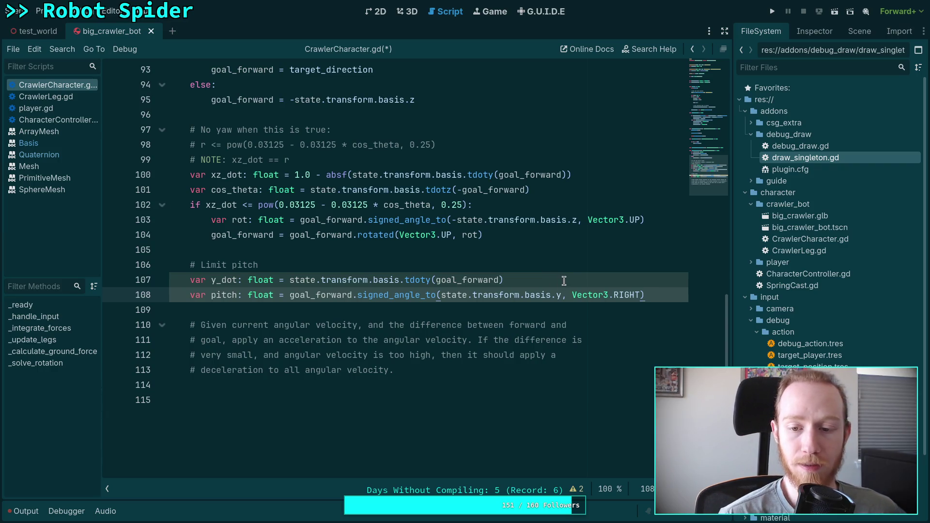
# Replace Vector3.RIGHT on line 108 with state.transform.basis.x as the pitch axis
pyautogui.click(564, 280)
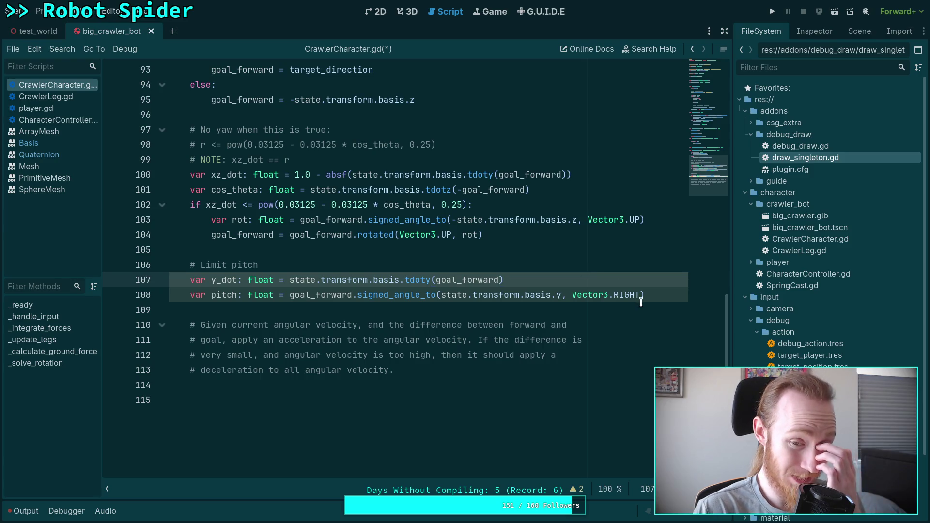
pyautogui.moveTo(572, 295); pyautogui.dragTo(641, 296)
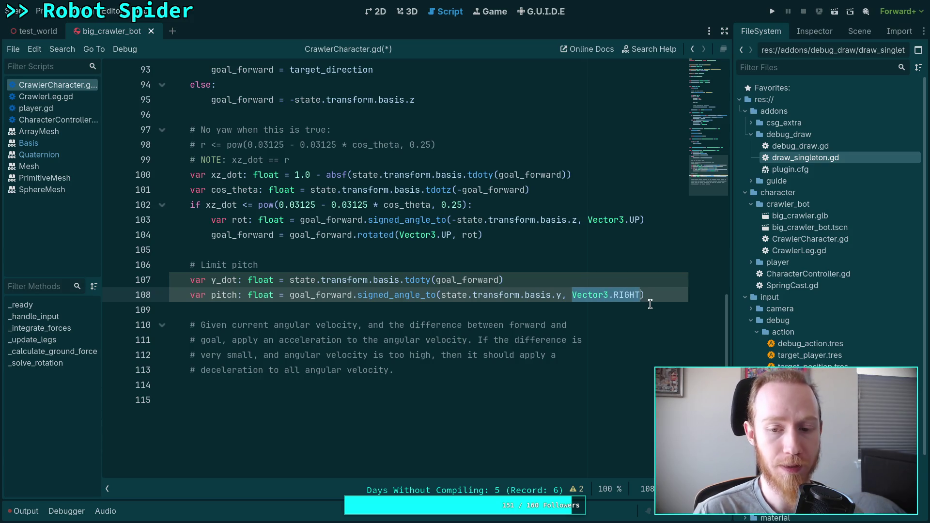
pyautogui.click(566, 280)
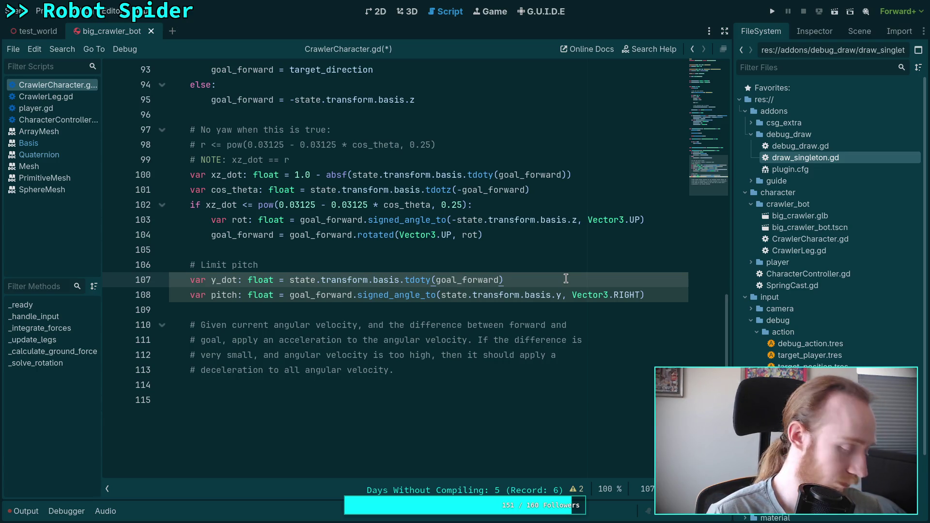
pyautogui.moveTo(572, 295); pyautogui.dragTo(640, 296)
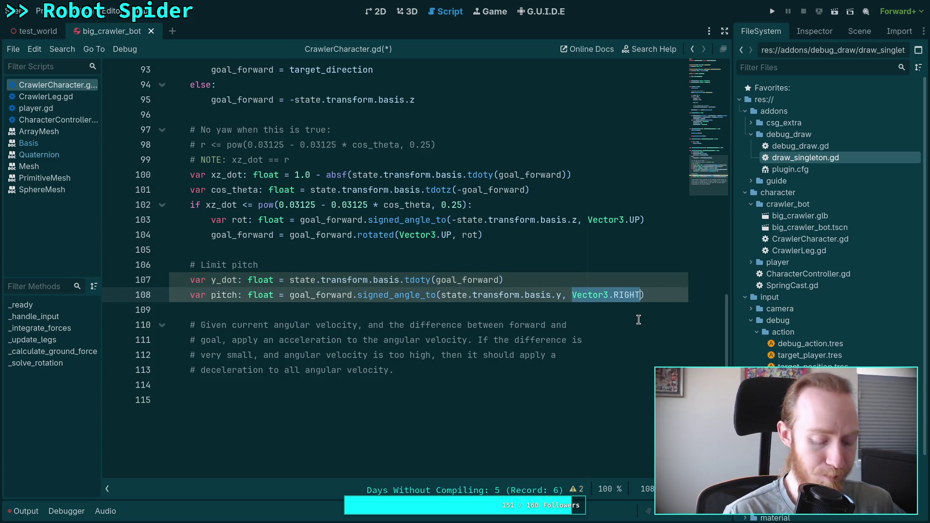
pyautogui.write('state.tr')
pyautogui.press('Return')
pyautogui.write('.basis.x')
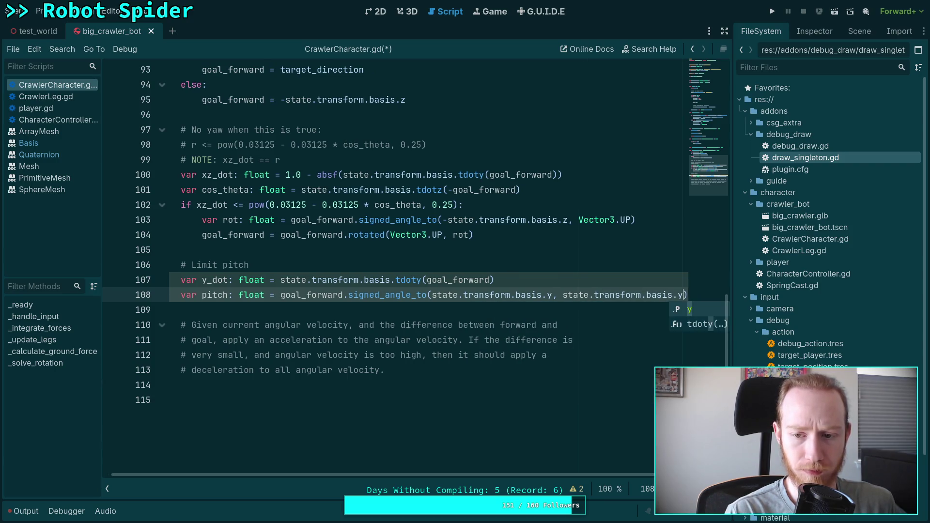
pyautogui.click(511, 305)
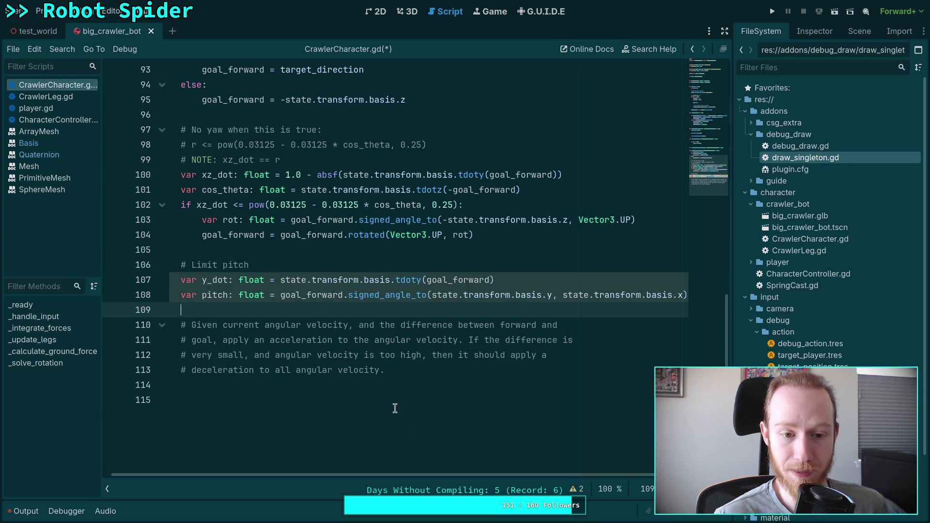
pyautogui.click(202, 296)
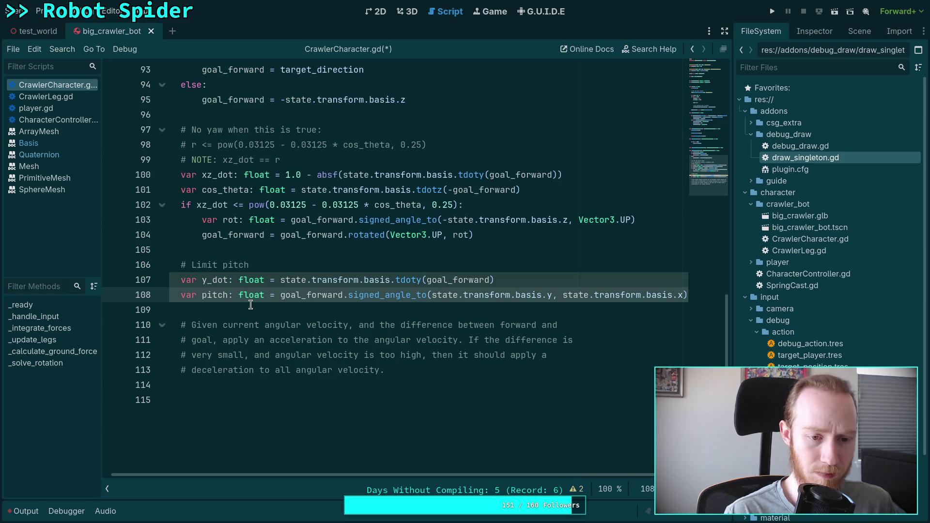
# Add line 109 'pitch *= (xz_dot + 1.0) * 0.5' below the pitch calculation
pyautogui.click(251, 304)
pyautogui.press('Return')
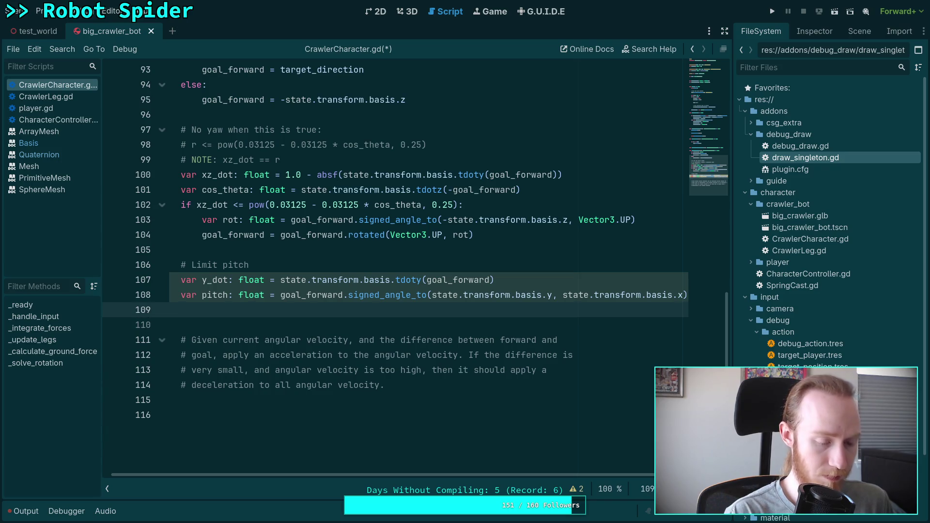
pyautogui.write('pitch *= xz_dot')
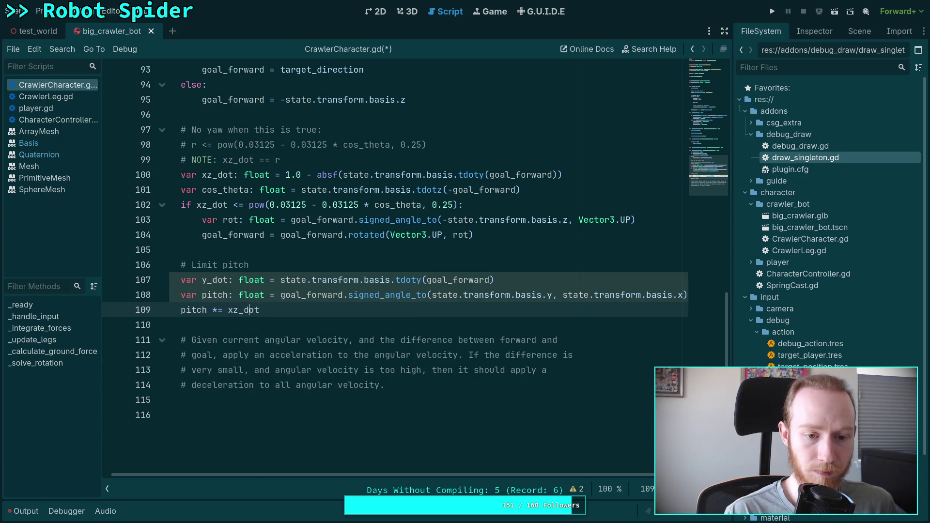
pyautogui.click(228, 310)
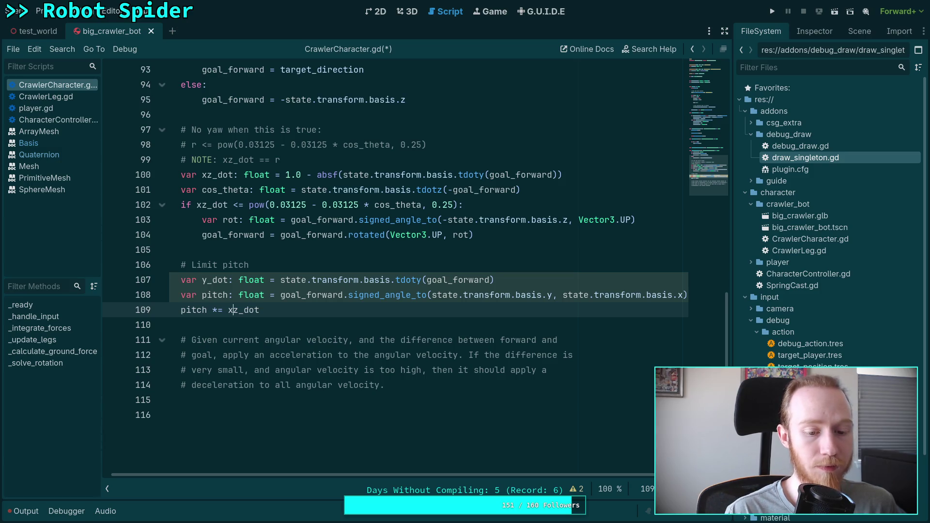
pyautogui.press('Down')
pyautogui.press('Up')
pyautogui.press('End')
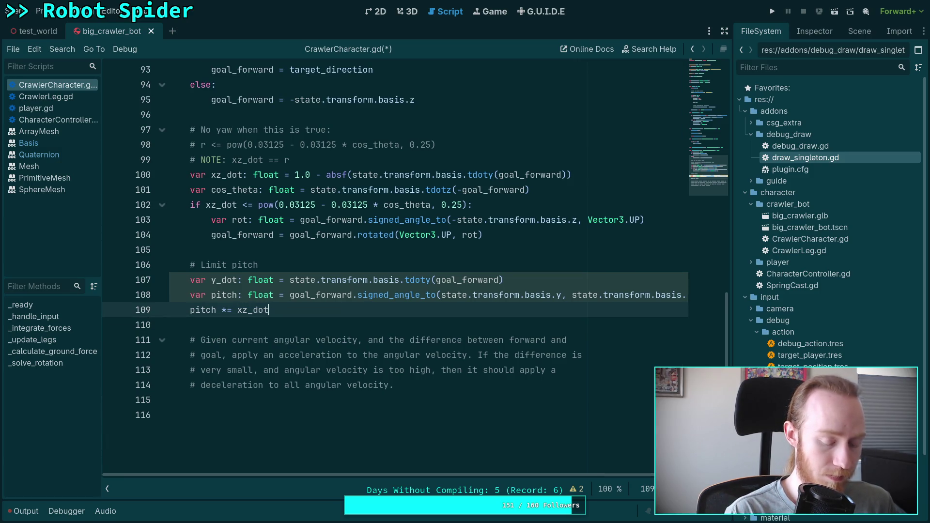
pyautogui.write(' + 1.0')
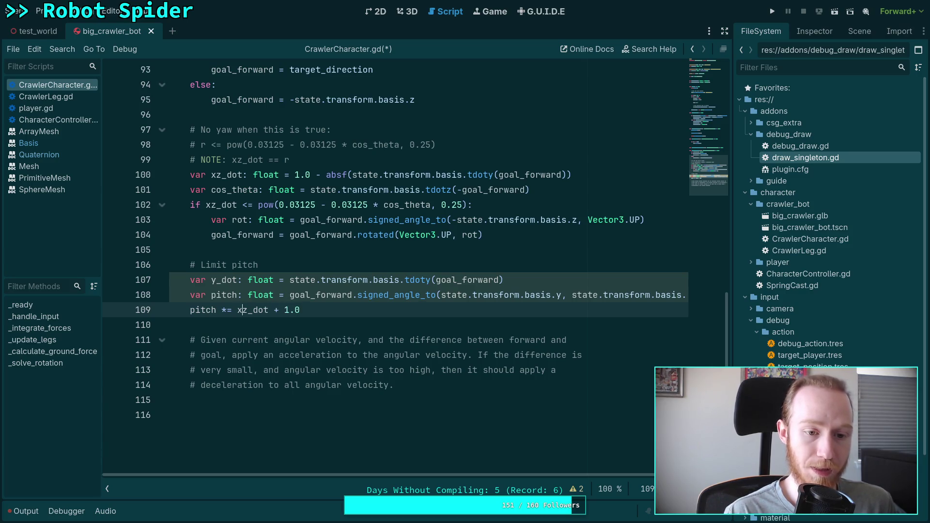
pyautogui.write('(')
pyautogui.press('End')
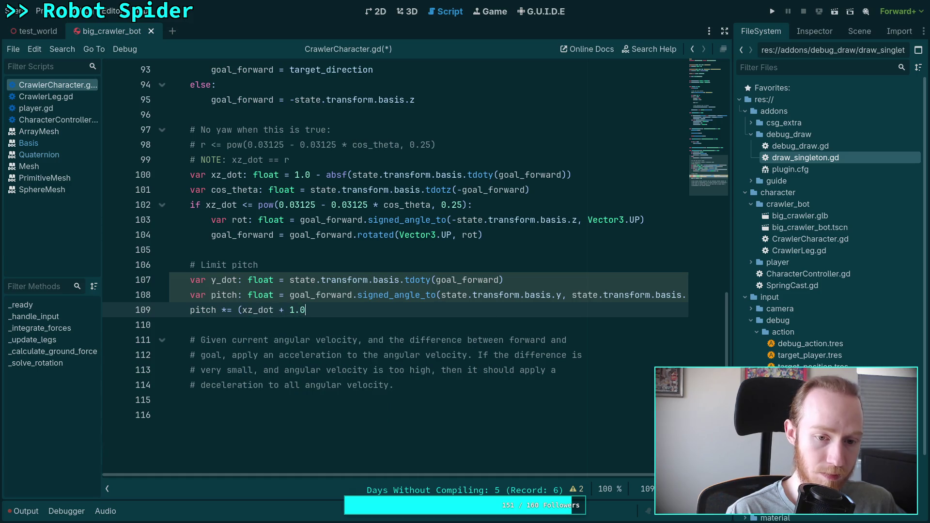
pyautogui.write(') * 0.5')
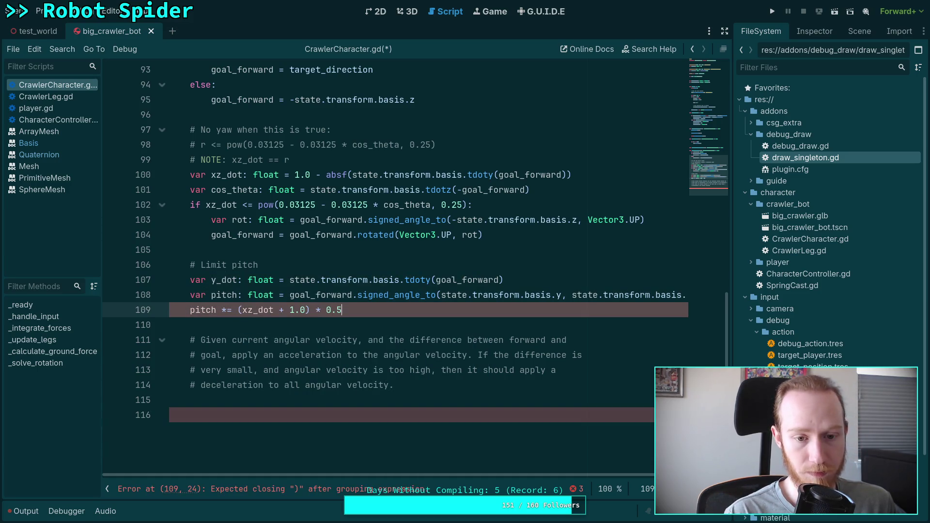
pyautogui.click(190, 325)
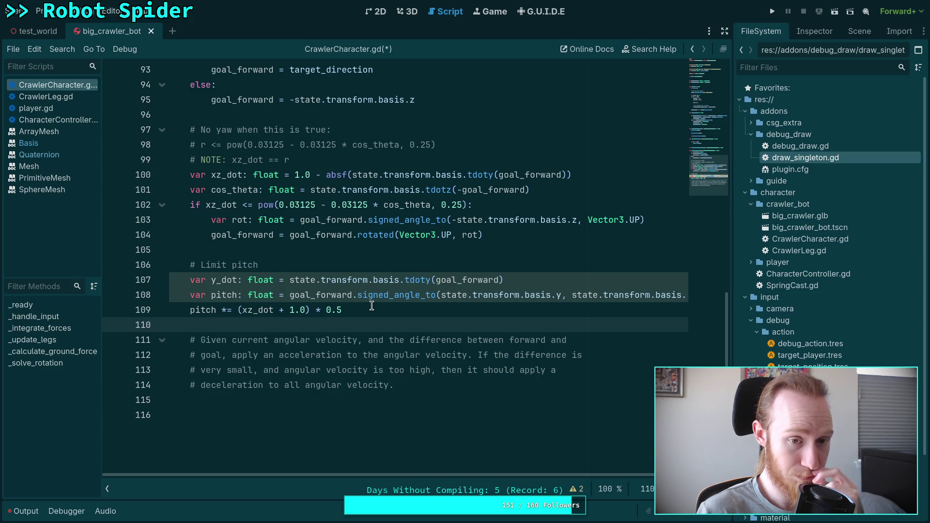
pyautogui.moveTo(366, 309); pyautogui.dragTo(237, 312)
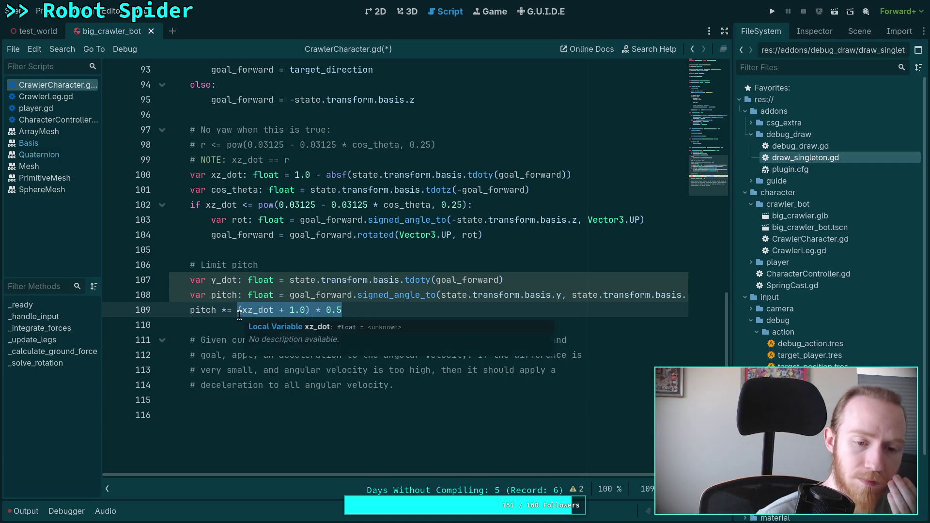
# Delete the selected (xz_dot + 1.0) * 0.5 scaling expression from line 109
pyautogui.press('BackSpace')
pyautogui.press('BackSpace')
pyautogui.press('BackSpace')
pyautogui.press('BackSpace')
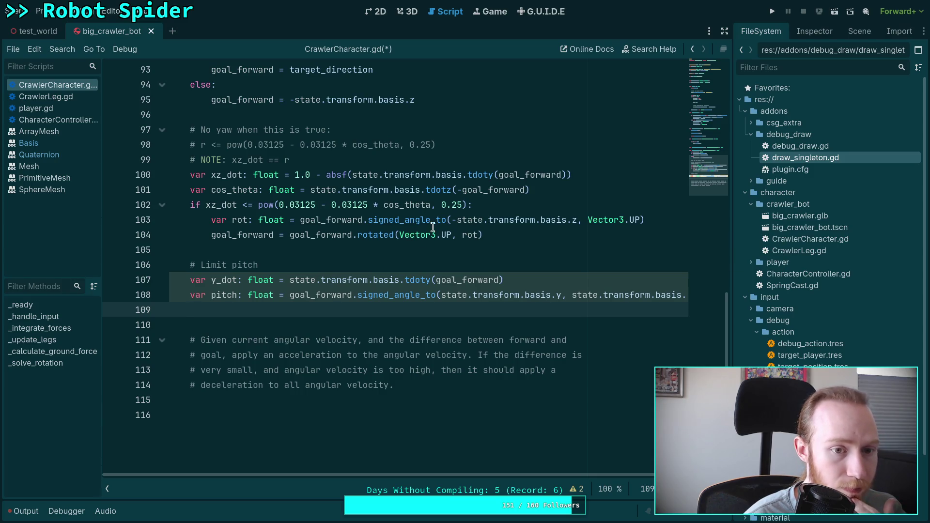
pyautogui.click(580, 190)
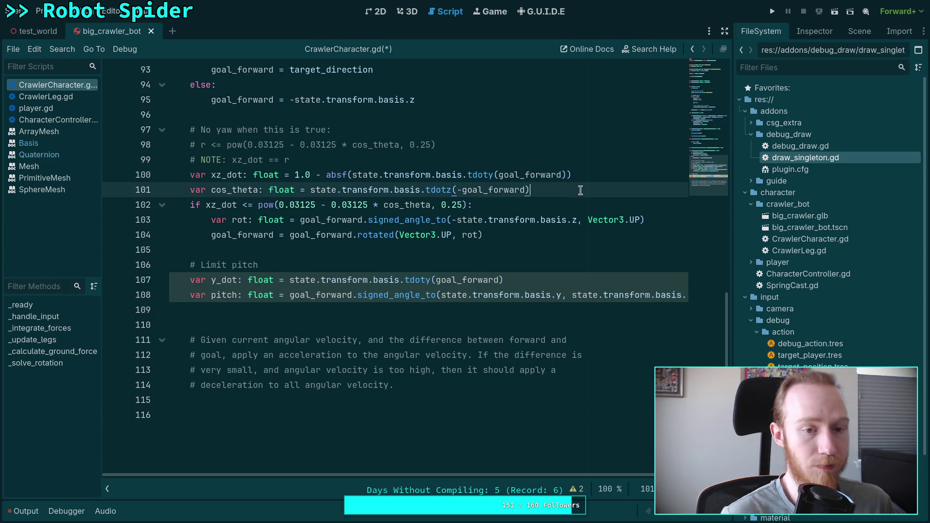
# Declare 'var yaw: float', set yaw = 0.0 in the no-yaw branch, and add an else: branch
pyautogui.press('Return')
pyautogui.write('var yaw: float')
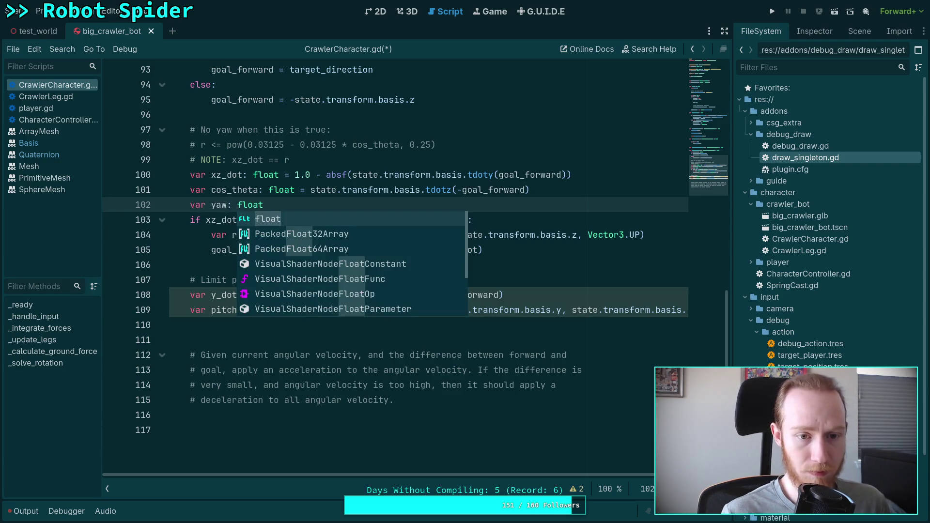
pyautogui.click(535, 252)
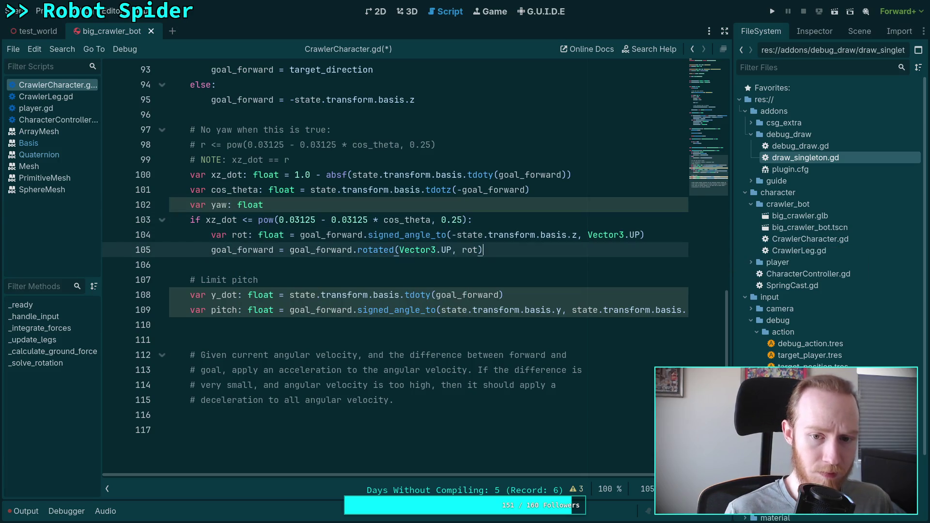
pyautogui.press('Return')
pyautogui.write('yaw = 0.0')
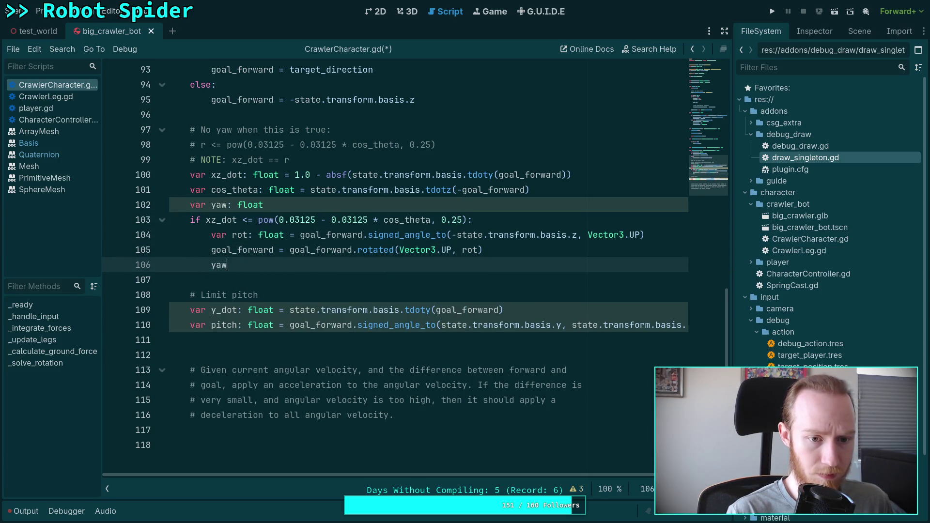
pyautogui.press('Return')
pyautogui.write('else:')
pyautogui.press('Return')
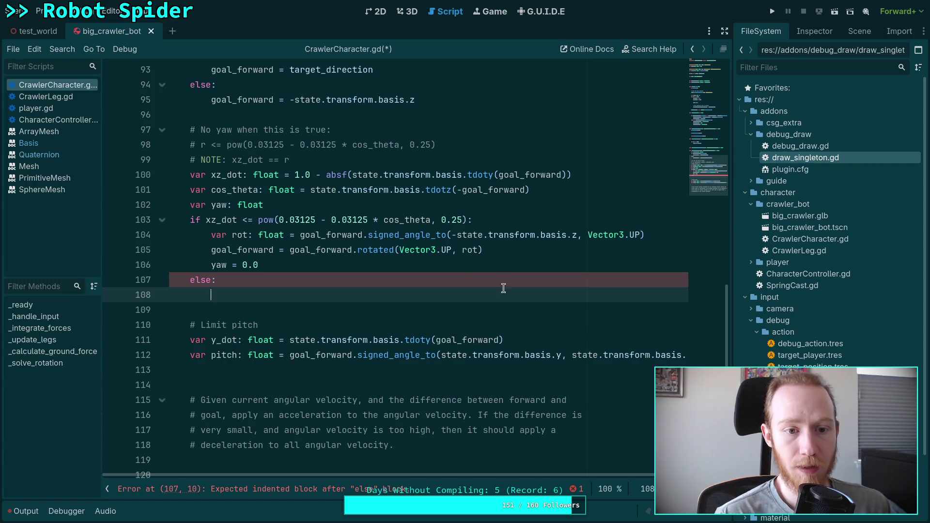
# Move the var rot calculation above the if check and set yaw = rot in the else branch
pyautogui.click(547, 234)
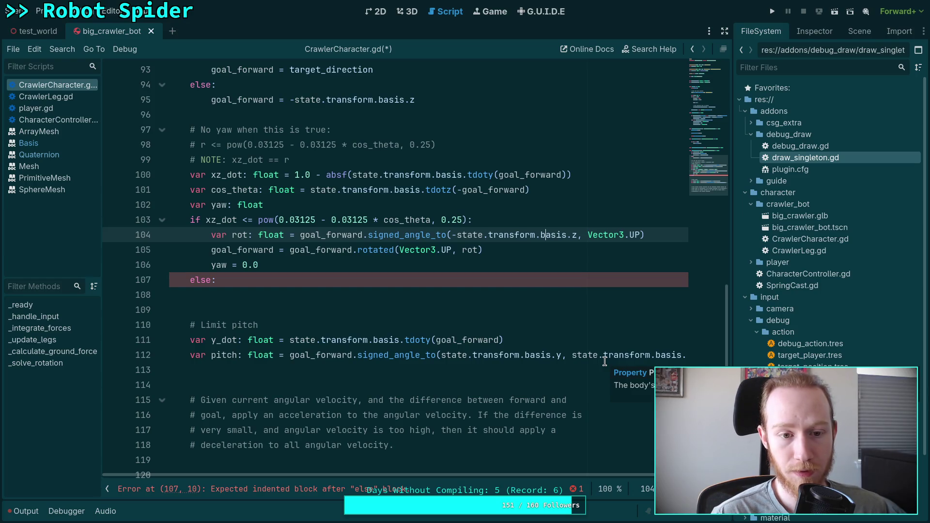
pyautogui.hotkey('alt', 'Up')
pyautogui.hotkey('alt', 'Up')
pyautogui.hotkey('shift', 'Tab')
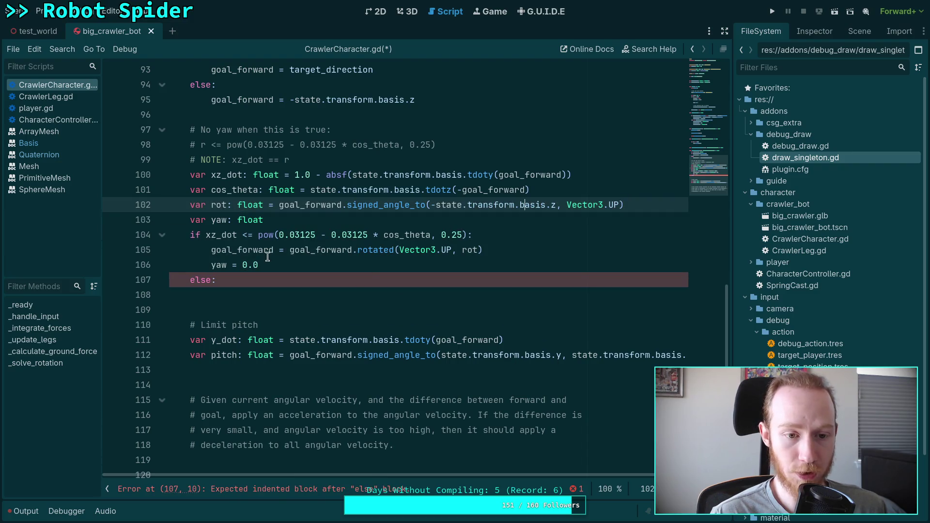
pyautogui.click(301, 290)
pyautogui.write('yaw')
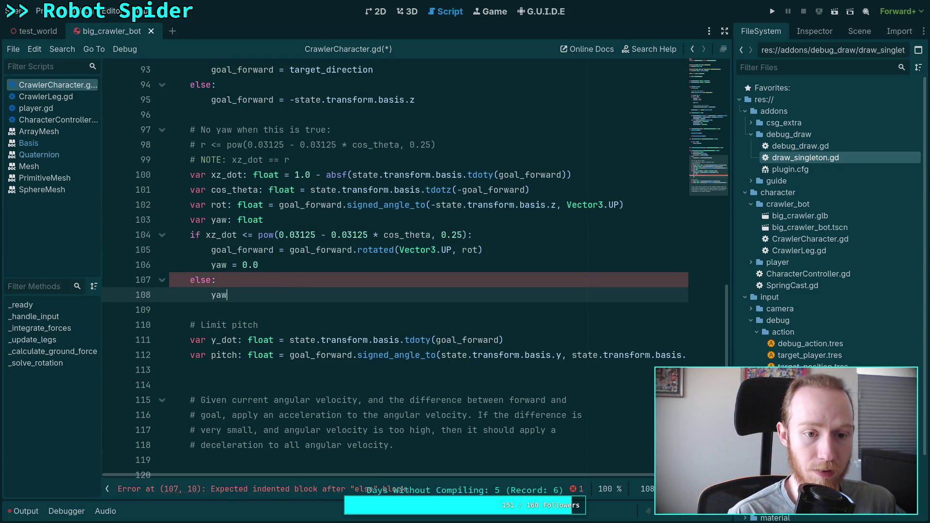
pyautogui.write(' = ')
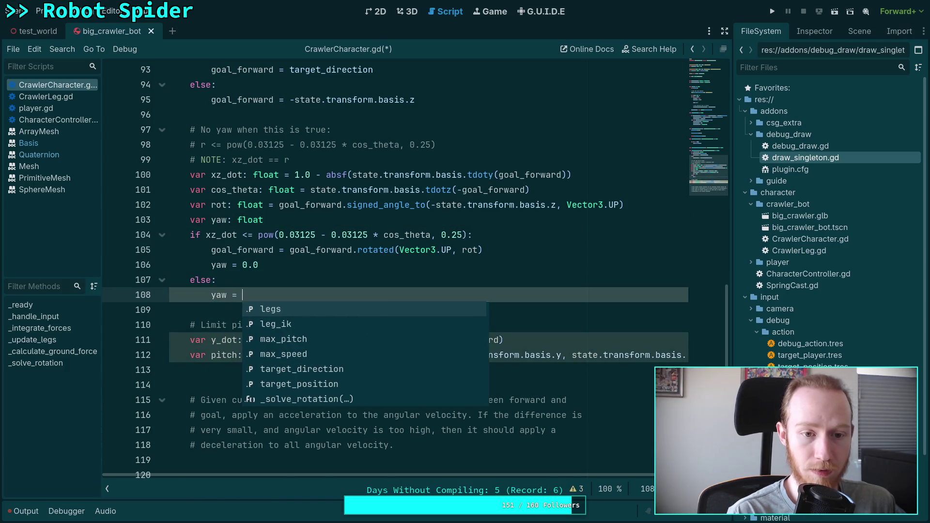
pyautogui.write('rot')
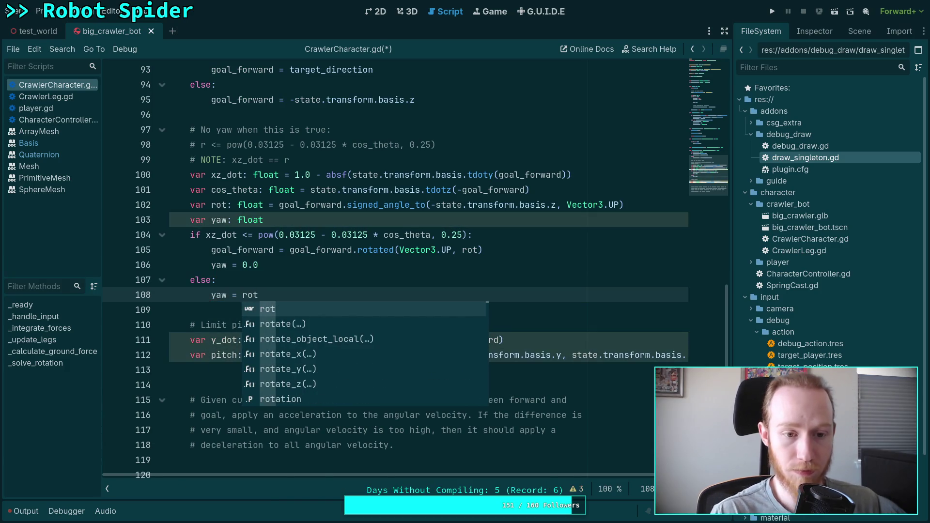
pyautogui.click(304, 277)
pyautogui.click(315, 310)
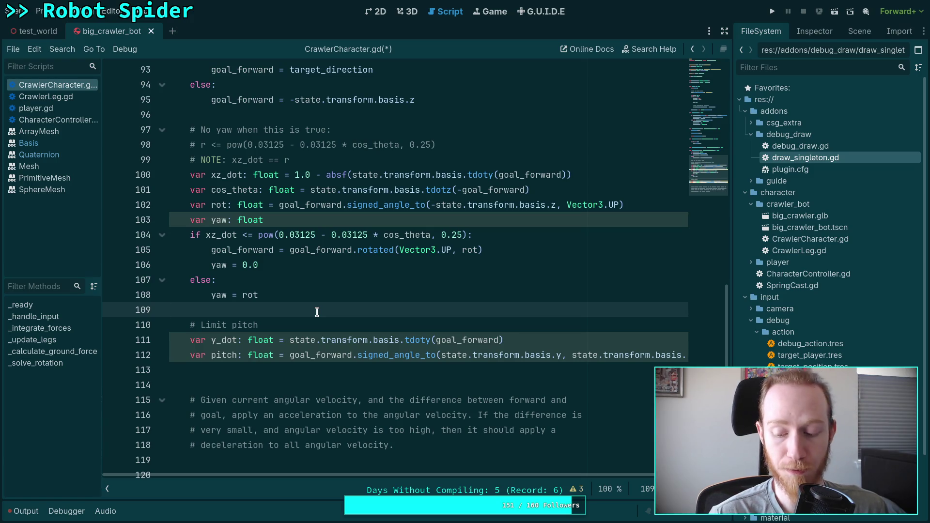
pyautogui.click(362, 372)
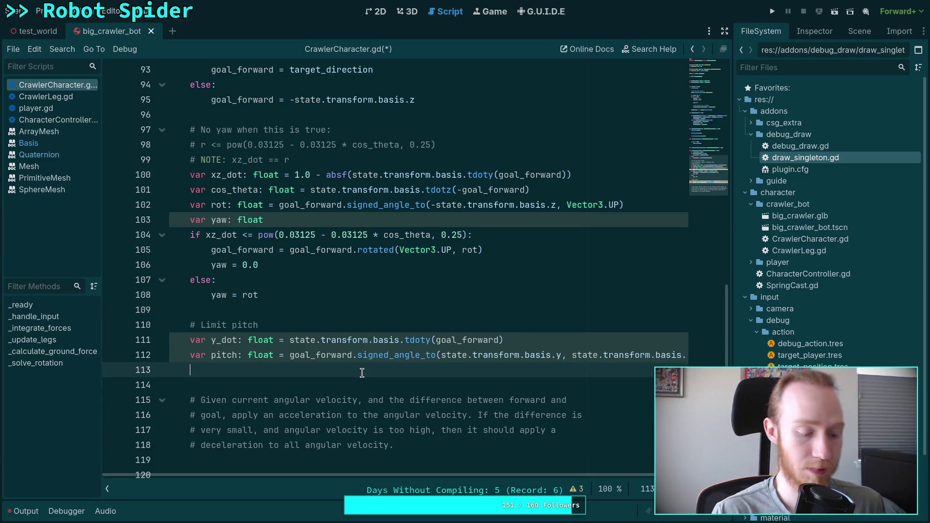
# Write the pitch line as 'pitch *= PI - rot'
pyautogui.write('pitch = ')
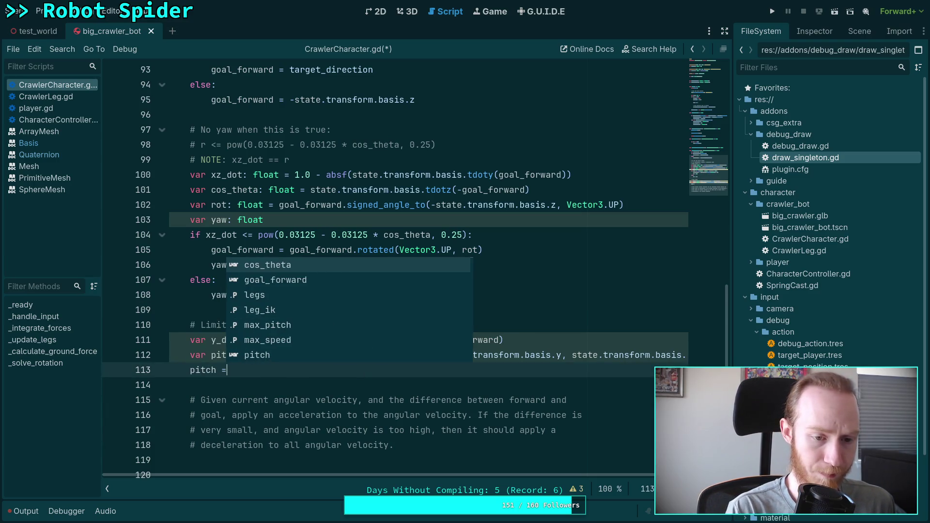
pyautogui.write('PI - rot')
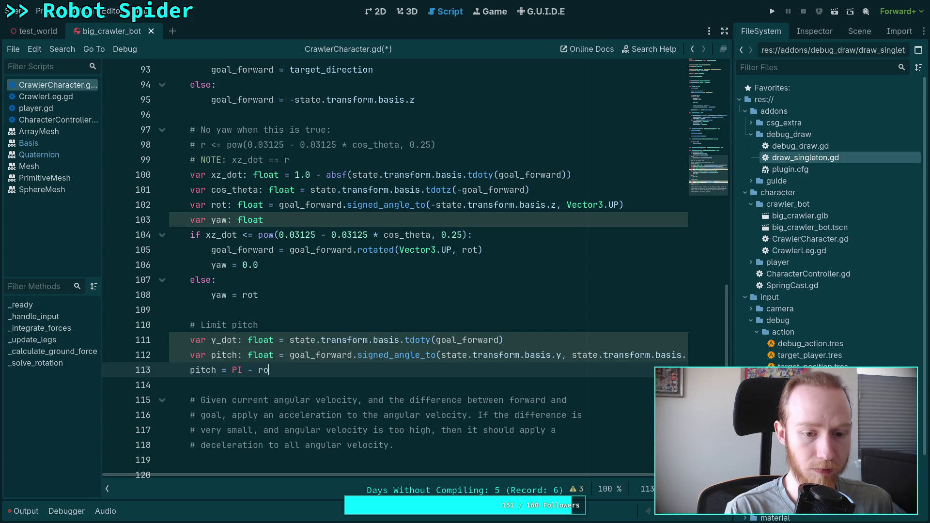
pyautogui.click(264, 382)
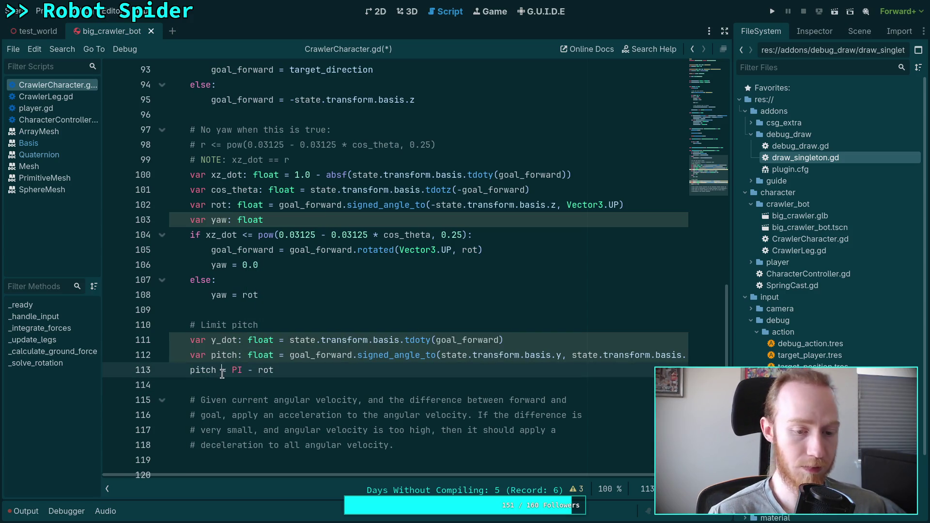
pyautogui.click(225, 371)
pyautogui.write('&')
pyautogui.press('BackSpace')
pyautogui.write('*')
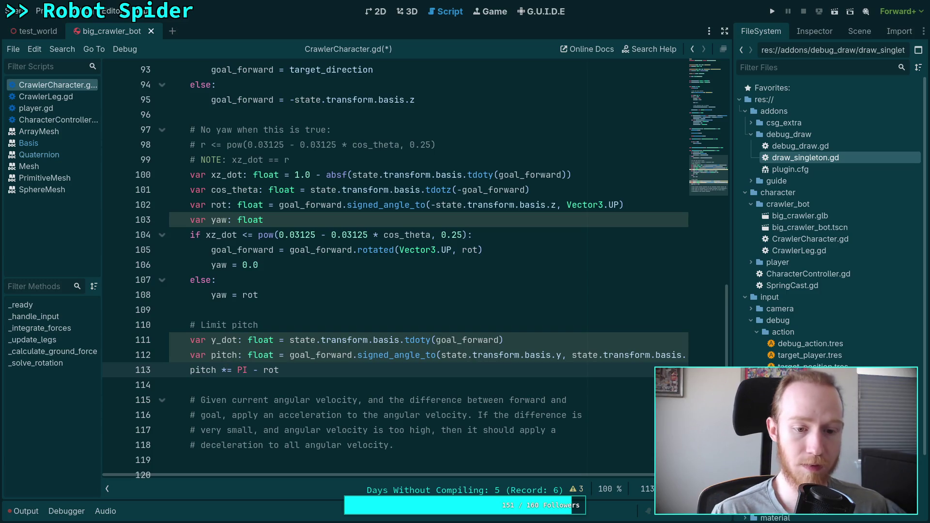
pyautogui.click(290, 379)
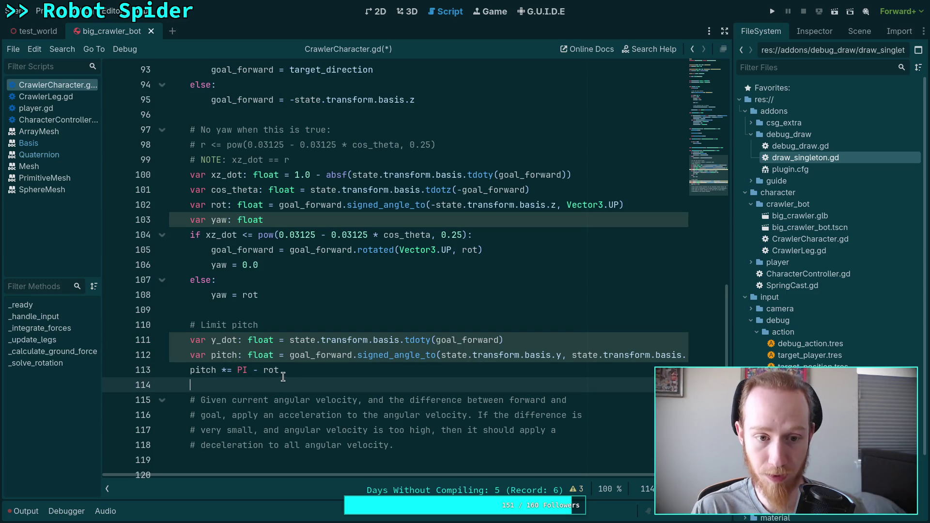
# Insert an unfinished 'pitch =' line above it and a '# Slide smoothly into pitch' comment
pyautogui.moveTo(274, 372)
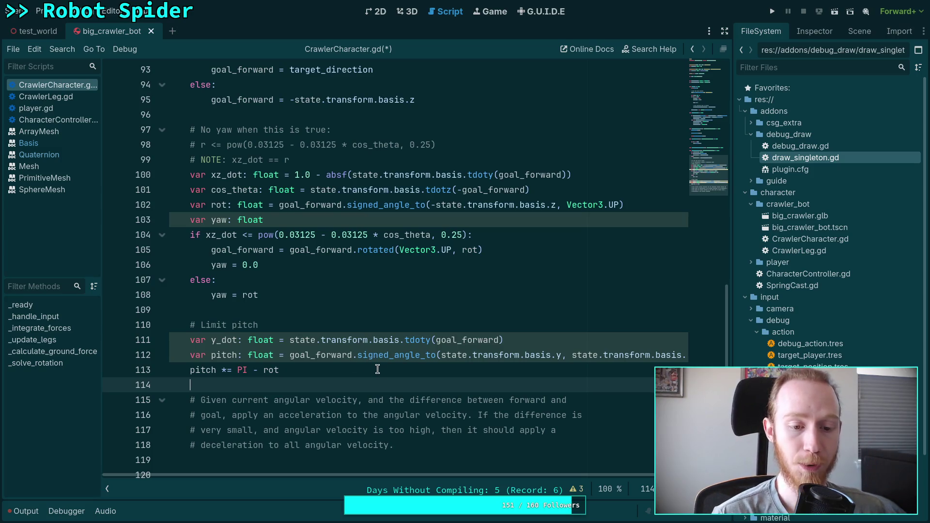
pyautogui.press('Return')
pyautogui.press('Return')
pyautogui.press('Up')
pyautogui.scroll(-1, 389, 377)
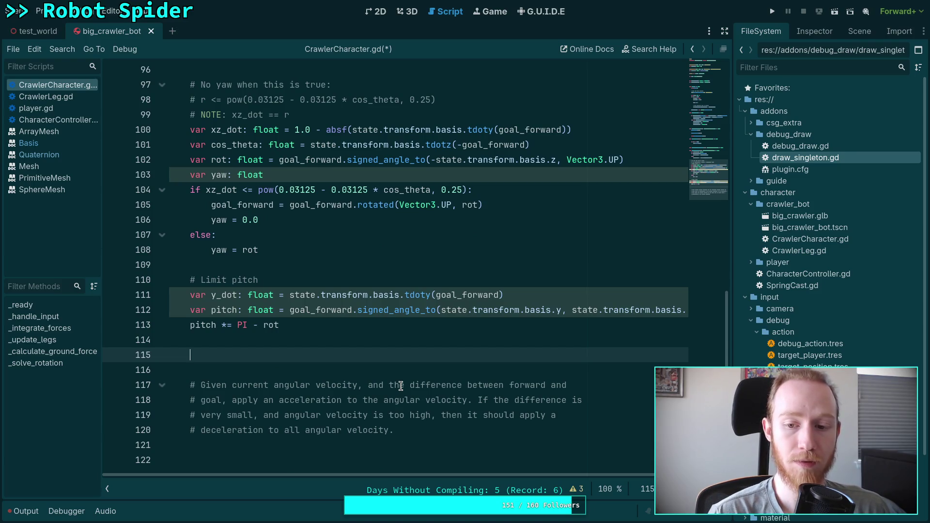
pyautogui.hscroll(2, 455, 477)
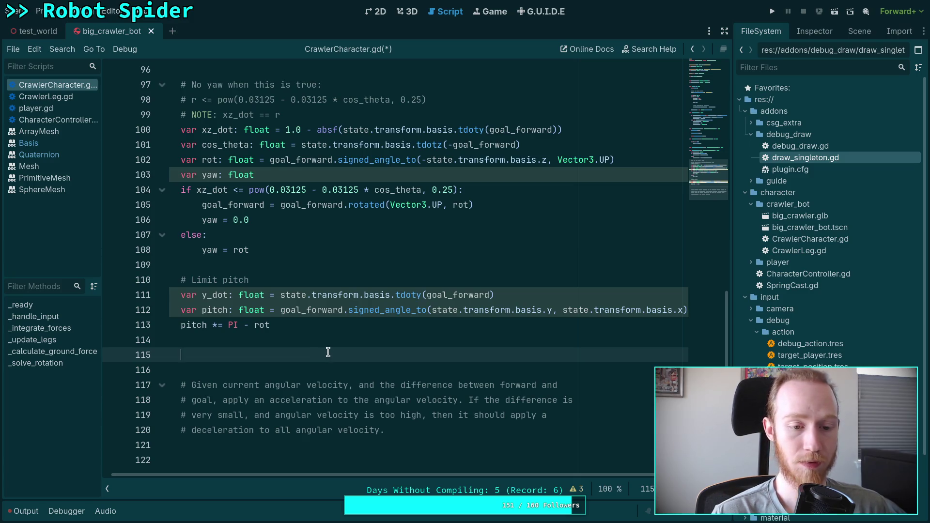
pyautogui.click(181, 326)
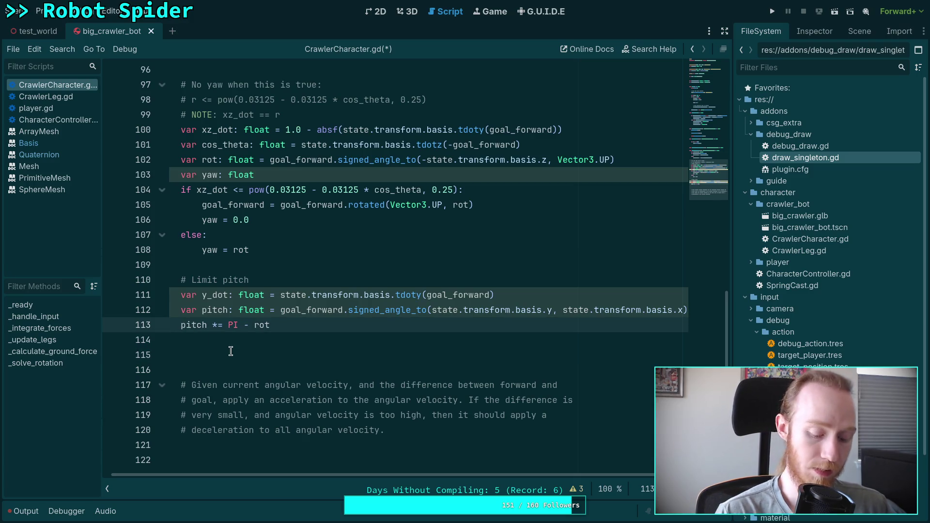
pyautogui.press('Return')
pyautogui.press('Return')
pyautogui.press('Up')
pyautogui.press('Up')
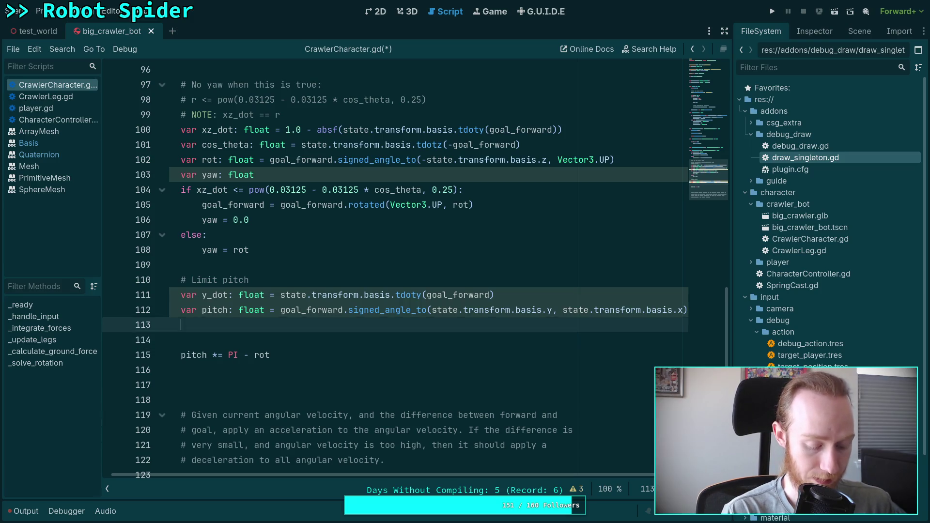
pyautogui.write('pitch =')
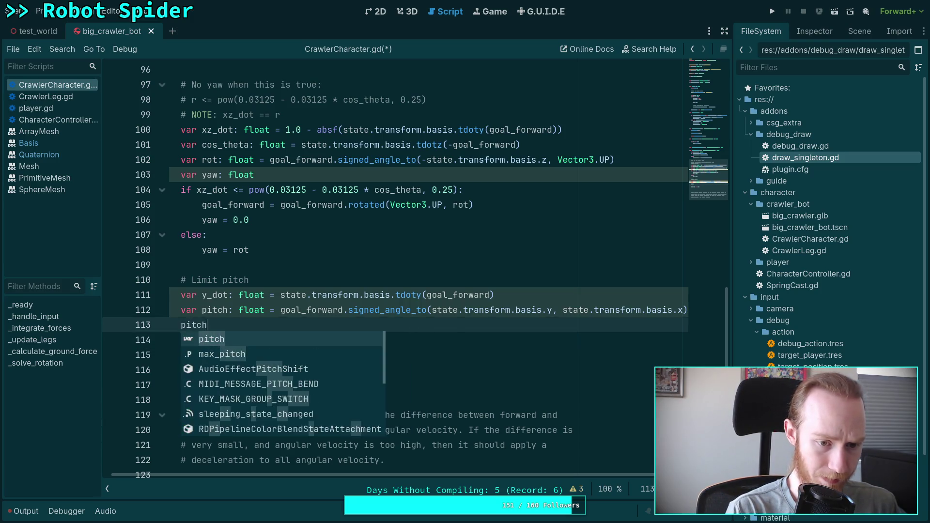
pyautogui.press('Escape')
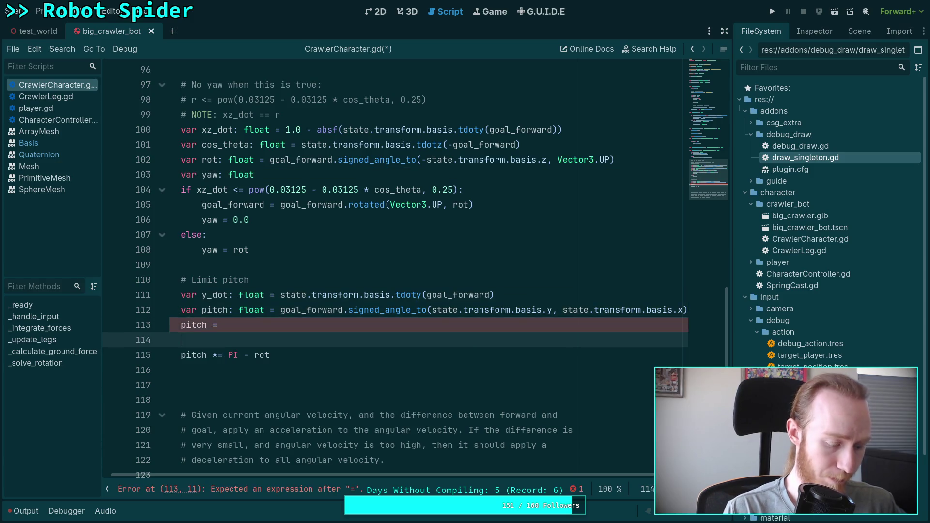
pyautogui.press('Down')
pyautogui.press('Return')
pyautogui.write('# Slide smo')
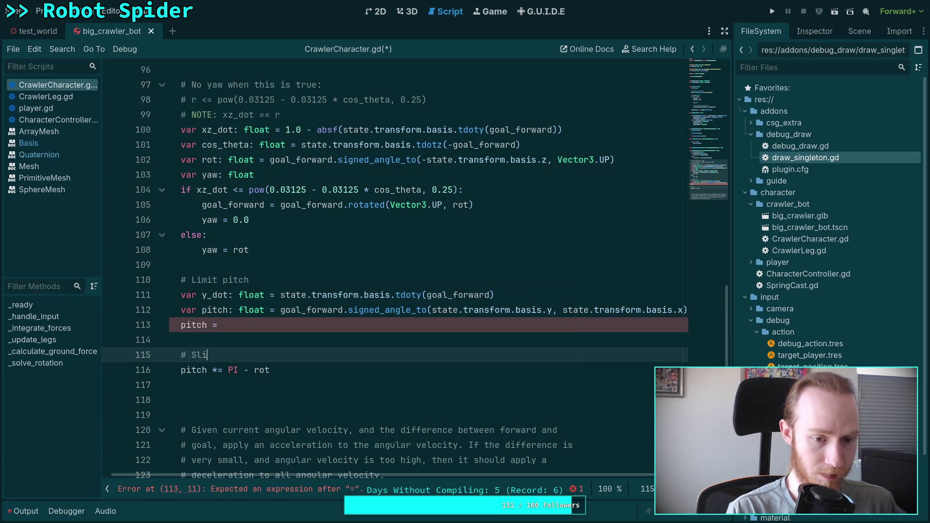
pyautogui.write('othly ')
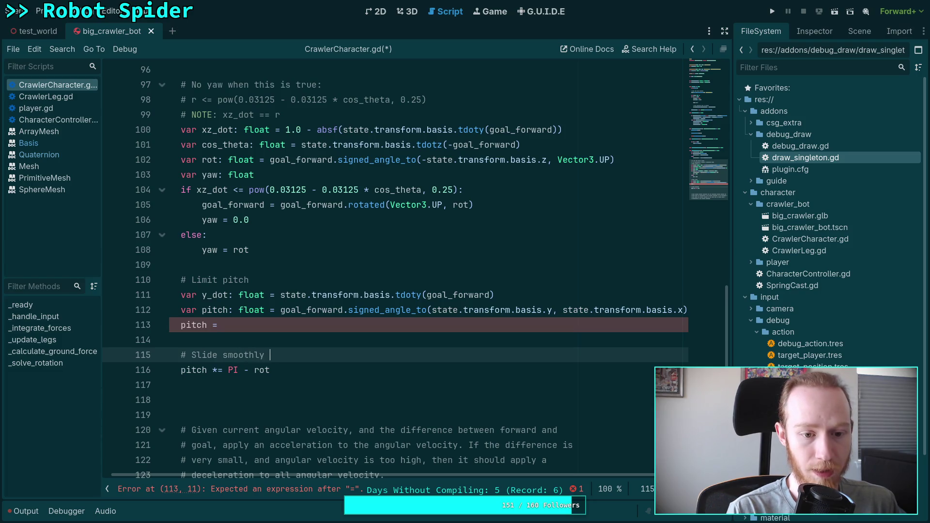
pyautogui.write('into pitch')
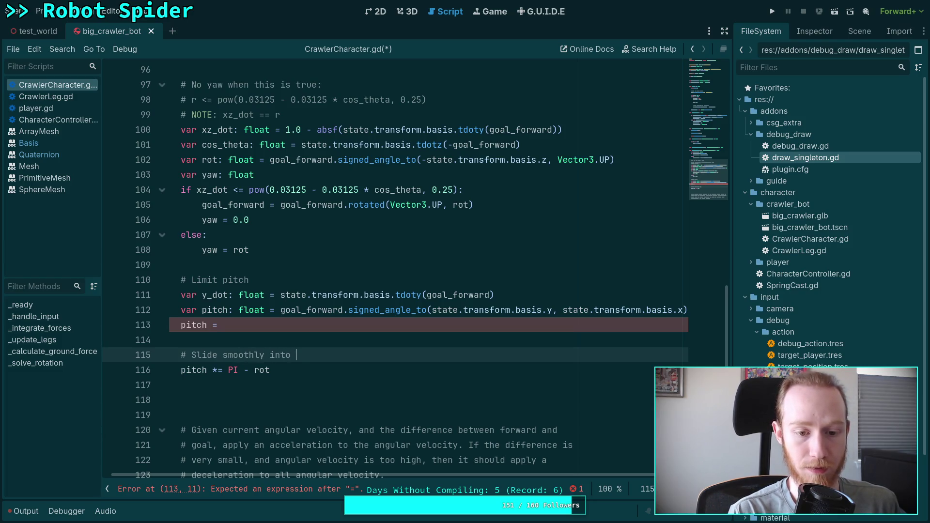
pyautogui.press('Up')
pyautogui.press('Up')
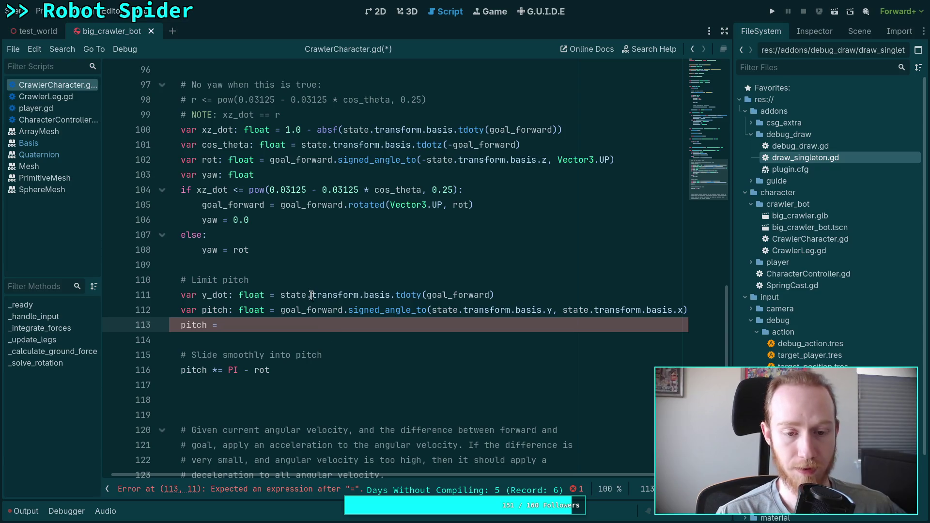
# Make line 112 compute pitch as (PI / 2.0) minus the goal_forward signed angle
pyautogui.click(275, 311)
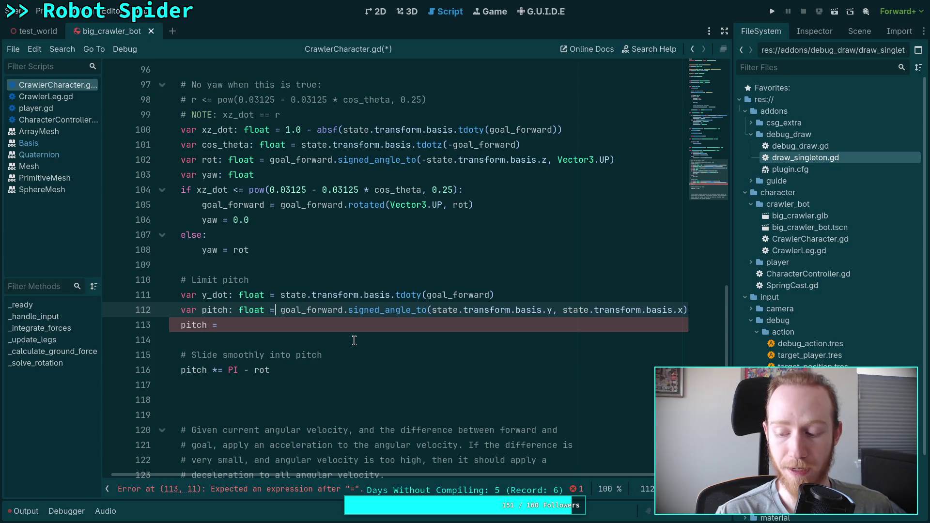
pyautogui.write('(PI /')
pyautogui.press('BackSpace')
pyautogui.write('* 0p')
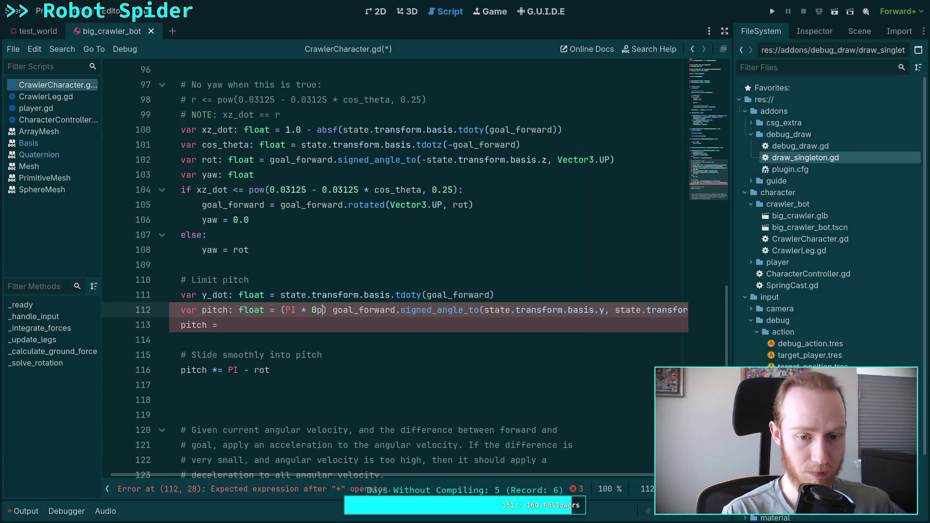
pyautogui.press('BackSpace')
pyautogui.press('BackSpace')
pyautogui.press('BackSpace')
pyautogui.write('/ 2p')
pyautogui.press('BackSpace')
pyautogui.write('.0')
pyautogui.press('Right')
pyautogui.write('-')
# Complete line 113 as 'pitch = clampf(pitch, -max_pitch, max_pitch)'
pyautogui.press('Down')
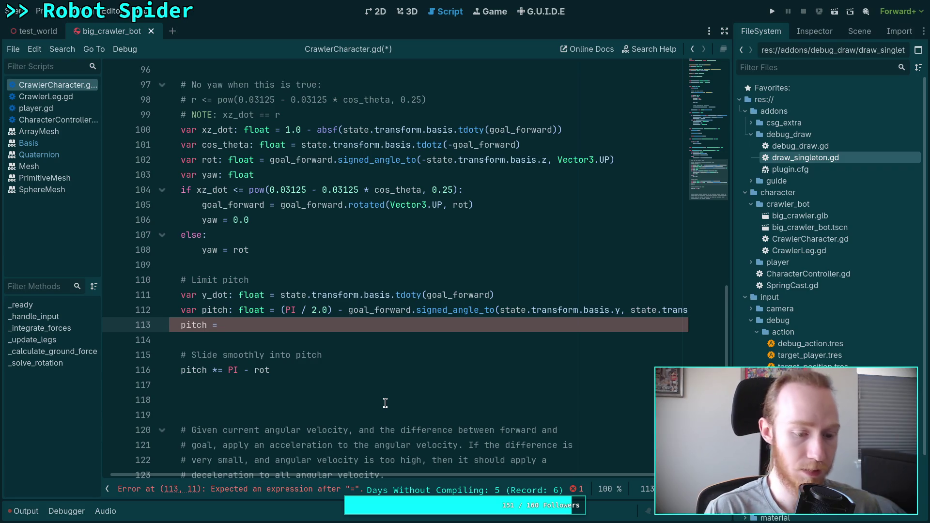
pyautogui.hotkey('ctrl', 'space')
pyautogui.write('clamp')
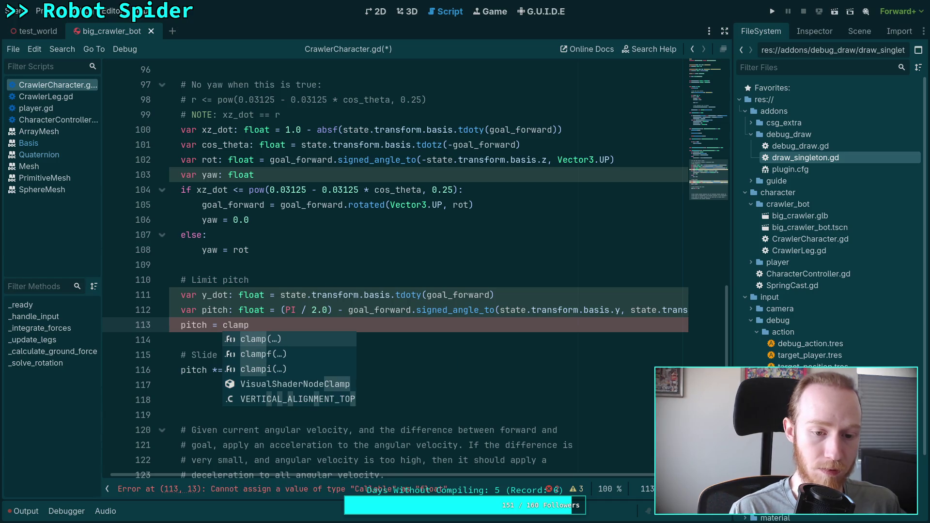
pyautogui.press('Down')
pyautogui.press('Return')
pyautogui.write('pitch ,')
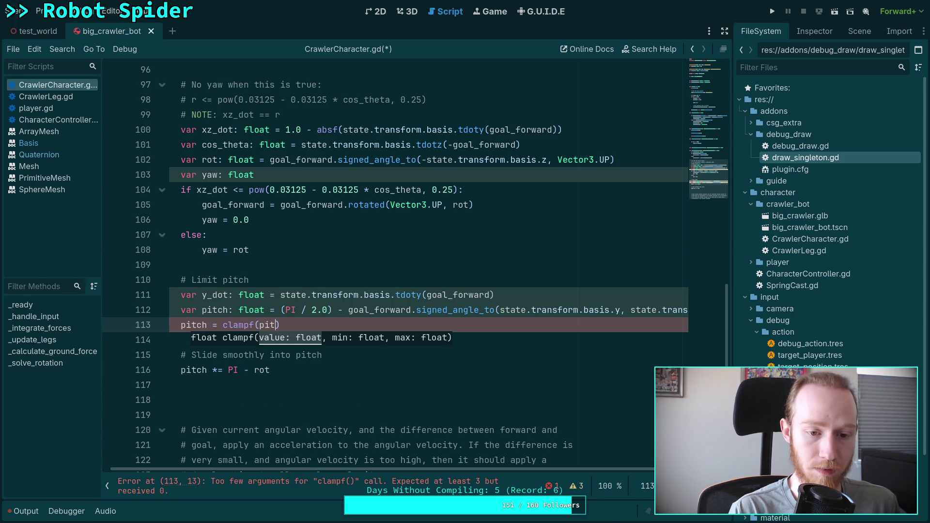
pyautogui.press('BackSpace')
pyautogui.press('BackSpace')
pyautogui.write(', -max')
pyautogui.press('Return')
pyautogui.write(', max')
pyautogui.press('Return')
pyautogui.press('End')
pyautogui.press('Return')
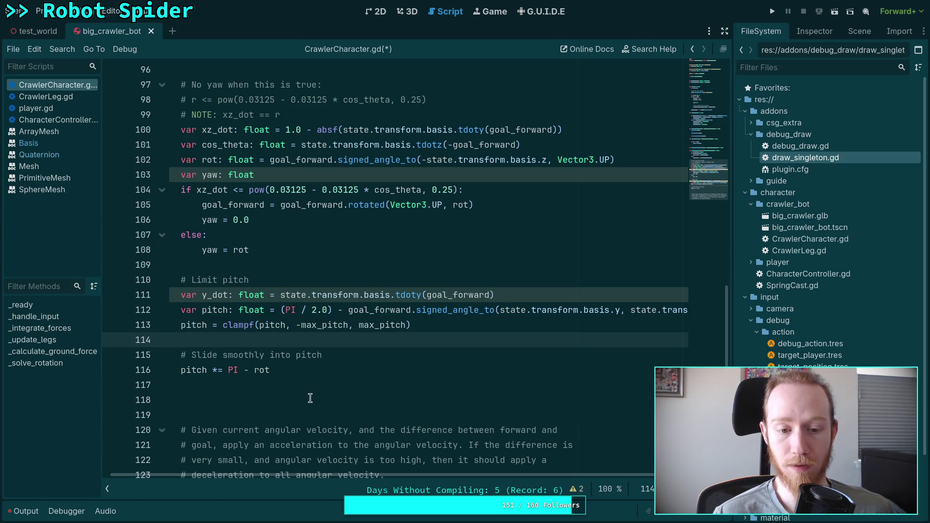
pyautogui.click(311, 398)
pyautogui.click(319, 381)
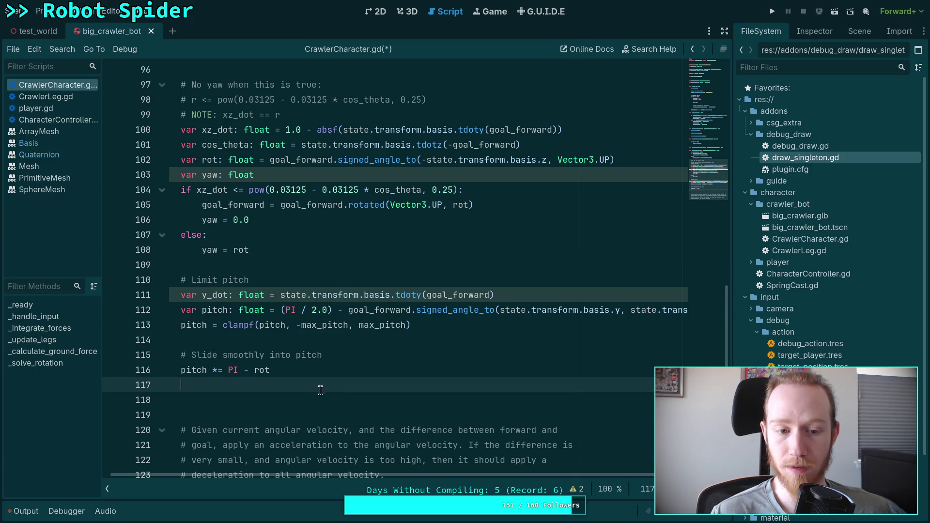
# Move the Limit pitch comment below the pitch declaration and add a blank line above it
pyautogui.moveTo(345, 480); pyautogui.dragTo(333, 479)
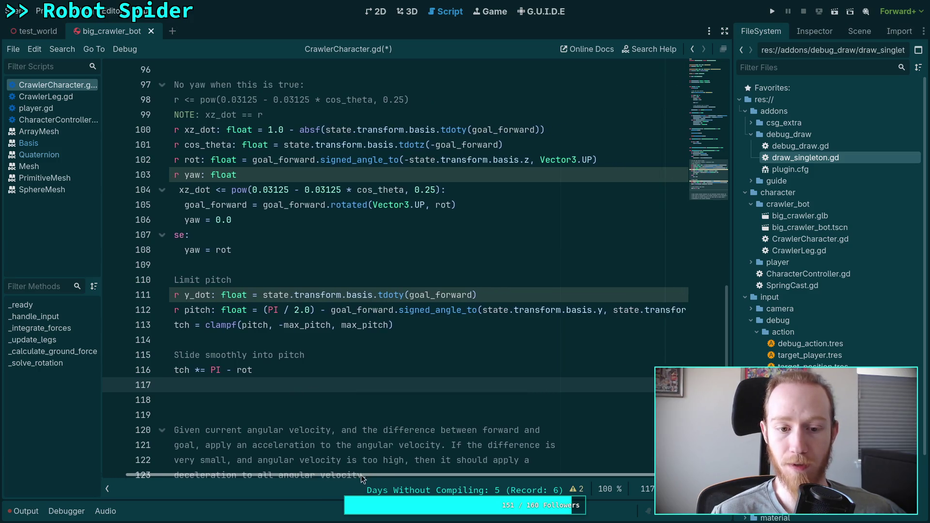
pyautogui.click(216, 294)
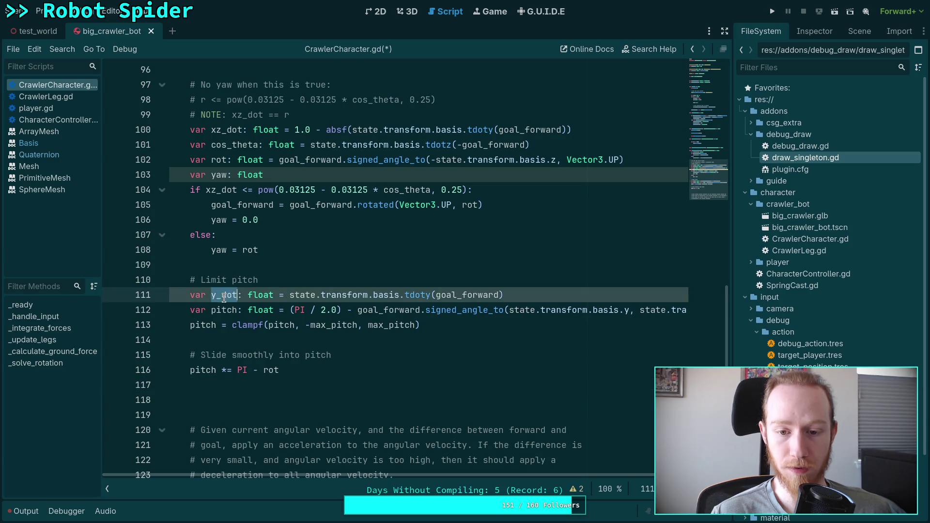
pyautogui.click(539, 277)
pyautogui.hotkey('shift', 'Down')
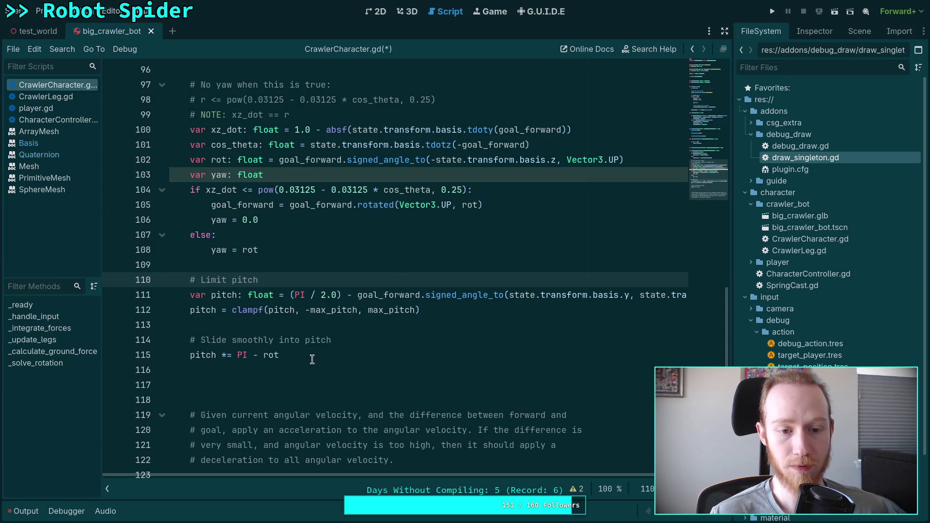
pyautogui.scroll(1, 311, 359)
pyautogui.scroll(2, 267, 327)
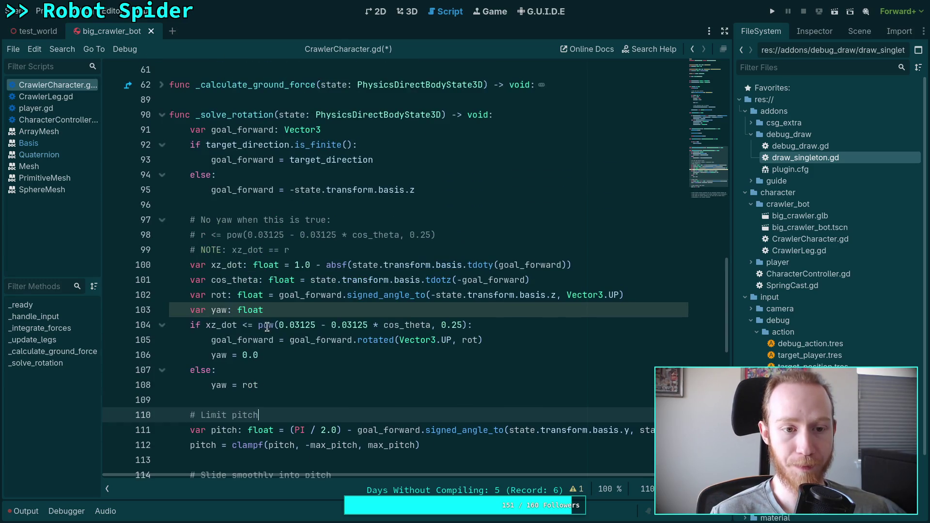
pyautogui.click(286, 310)
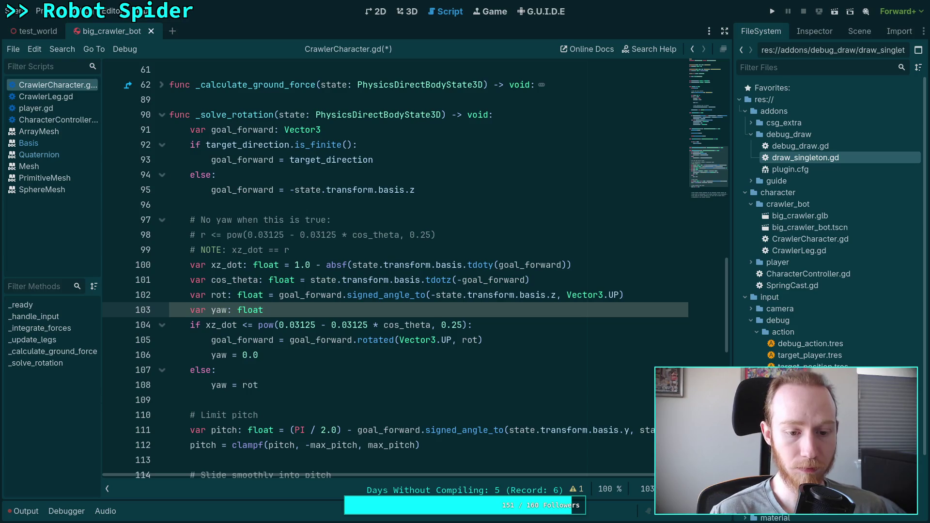
pyautogui.scroll(1, 294, 308)
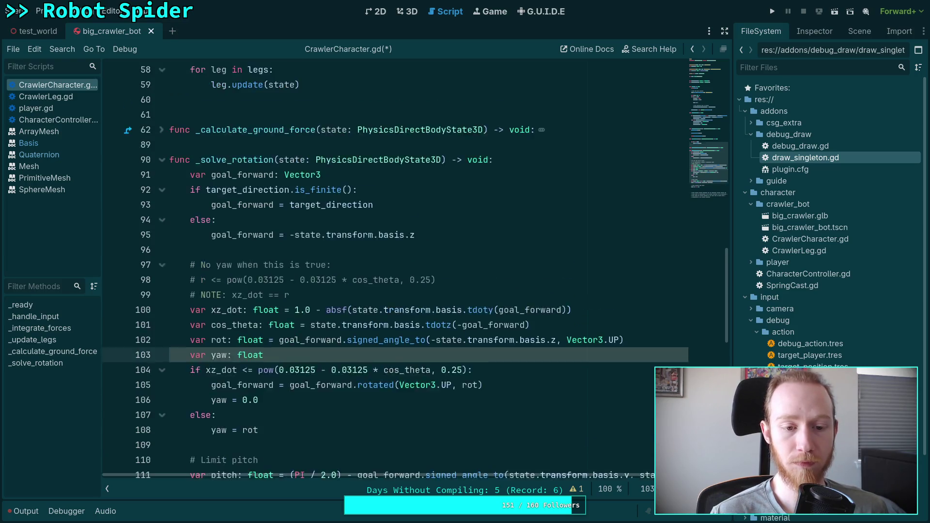
pyautogui.scroll(-3, 294, 308)
pyautogui.click(294, 308)
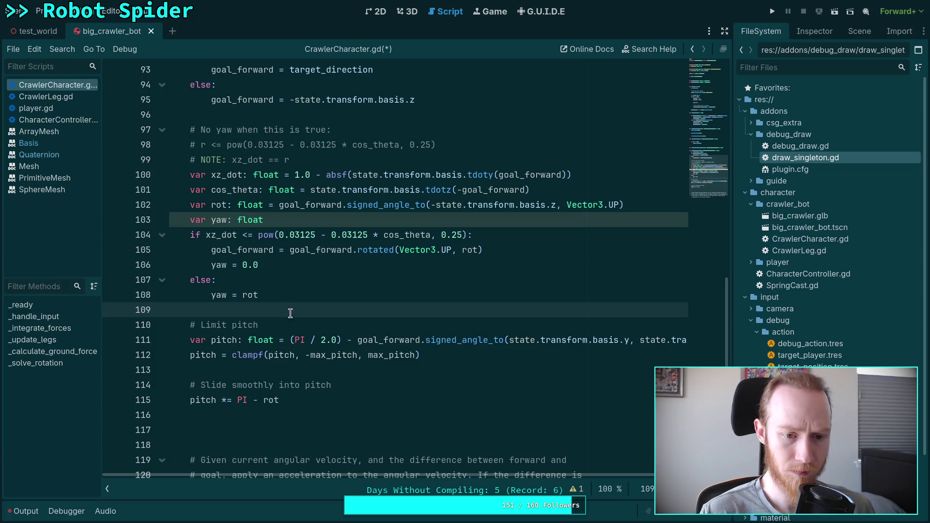
pyautogui.scroll(-1, 326, 354)
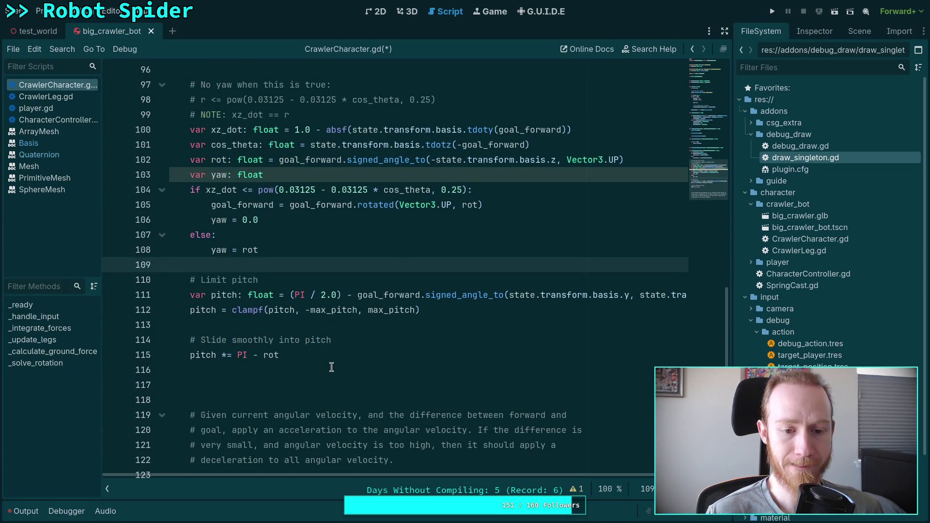
pyautogui.click(248, 280)
pyautogui.hotkey('alt', 'Down')
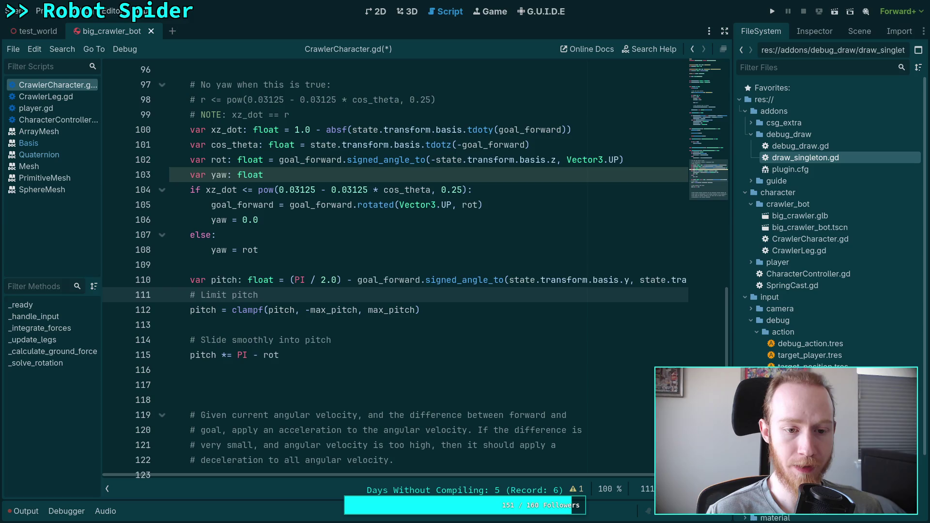
pyautogui.press('Up')
pyautogui.press('Return')
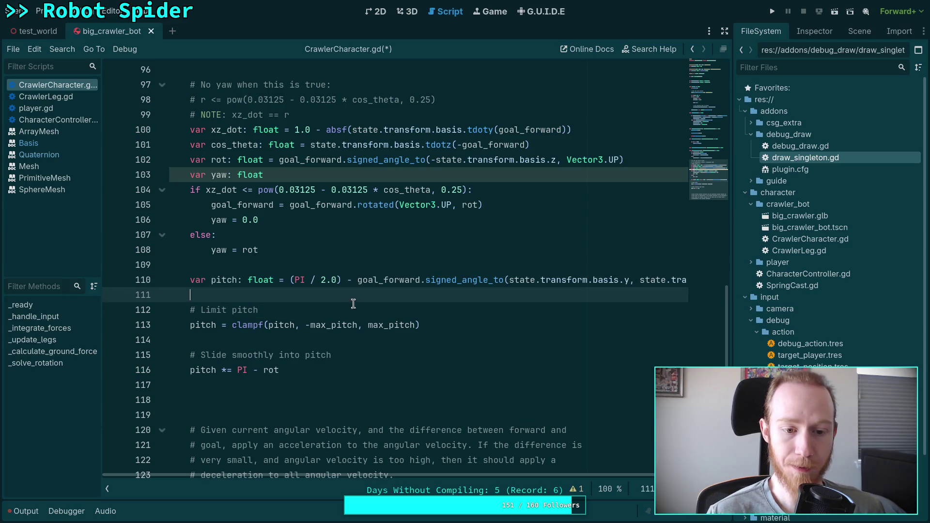
# Extend the comment to read '# Slide smoothly into pitch as we align the yaw'
pyautogui.click(339, 402)
pyautogui.click(339, 353)
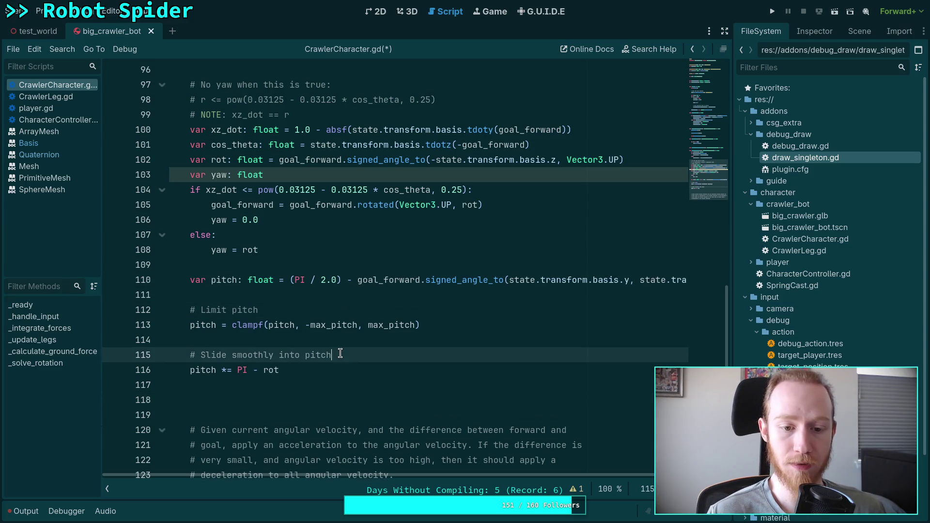
pyautogui.write(' as we ')
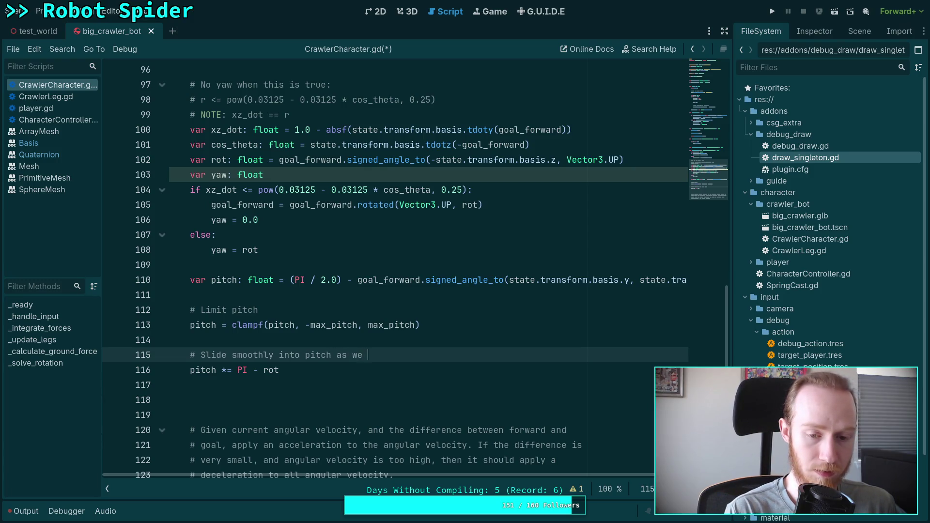
pyautogui.write('alight')
pyautogui.press('BackSpace')
pyautogui.write('n on')
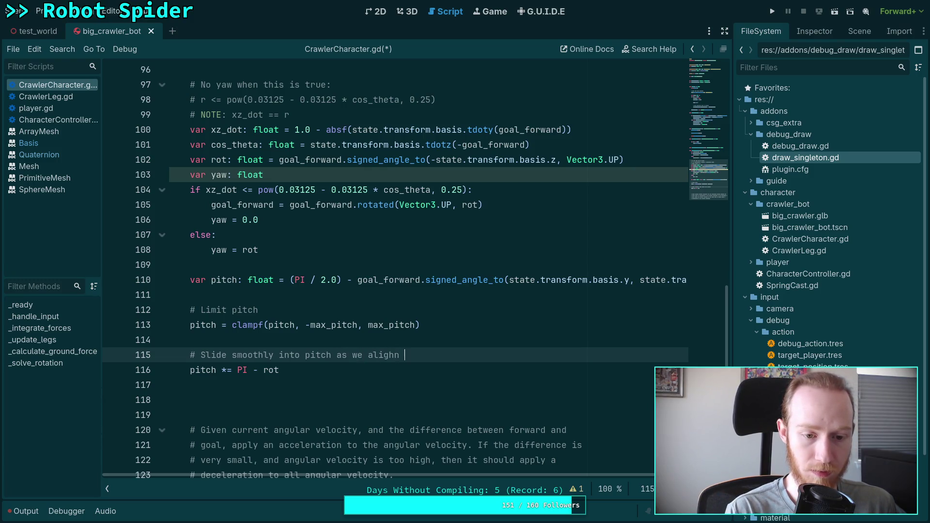
pyautogui.press('BackSpace')
pyautogui.press('BackSpace')
pyautogui.press('BackSpace')
pyautogui.write('n the yaw')
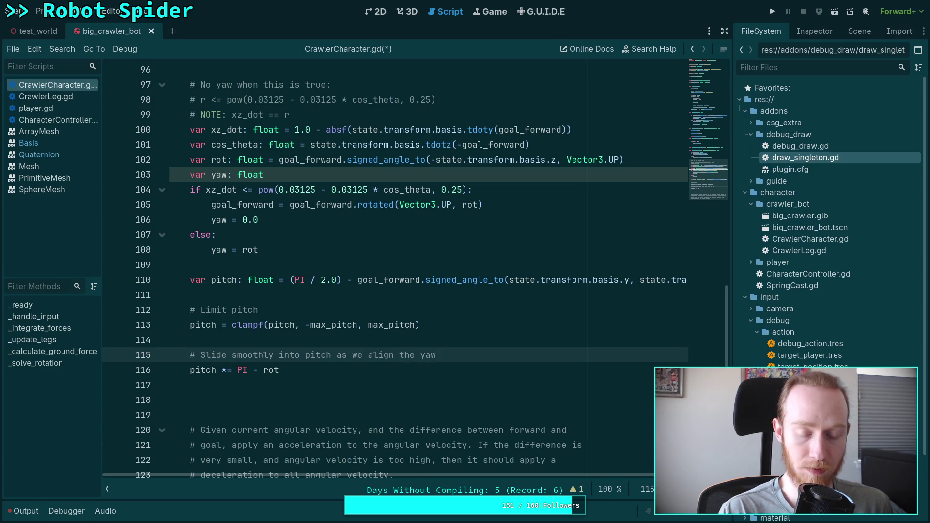
pyautogui.press('Down')
pyautogui.press('Down')
pyautogui.press('Down')
pyautogui.scroll(-2, 315, 320)
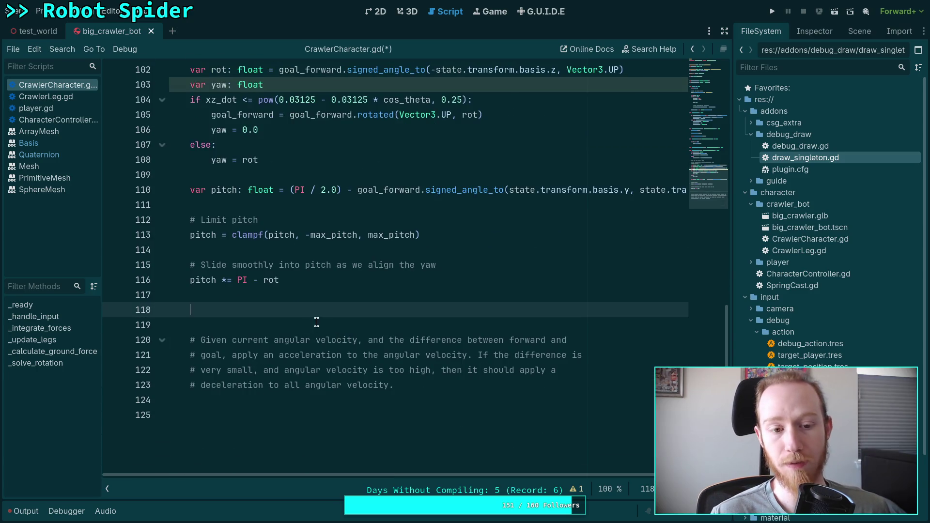
pyautogui.scroll(1, 334, 340)
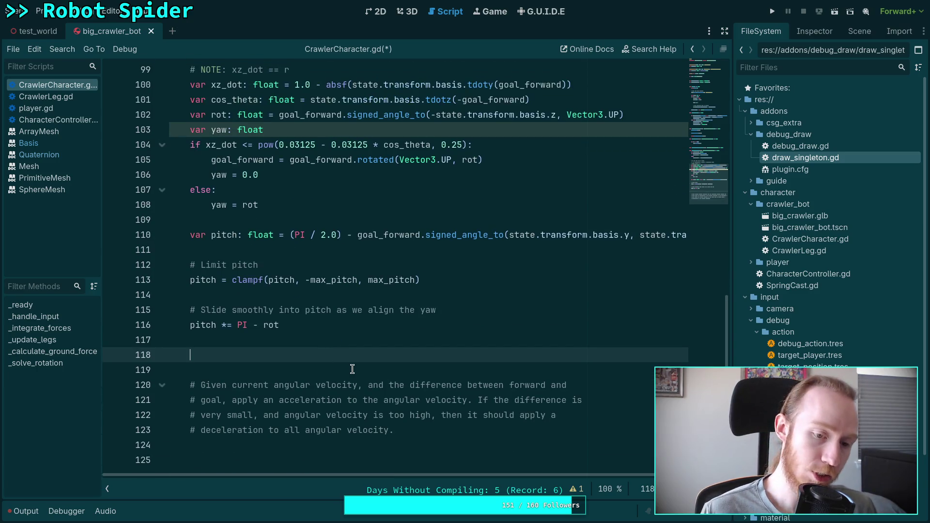
pyautogui.scroll(-1, 359, 369)
pyautogui.scroll(1, 408, 377)
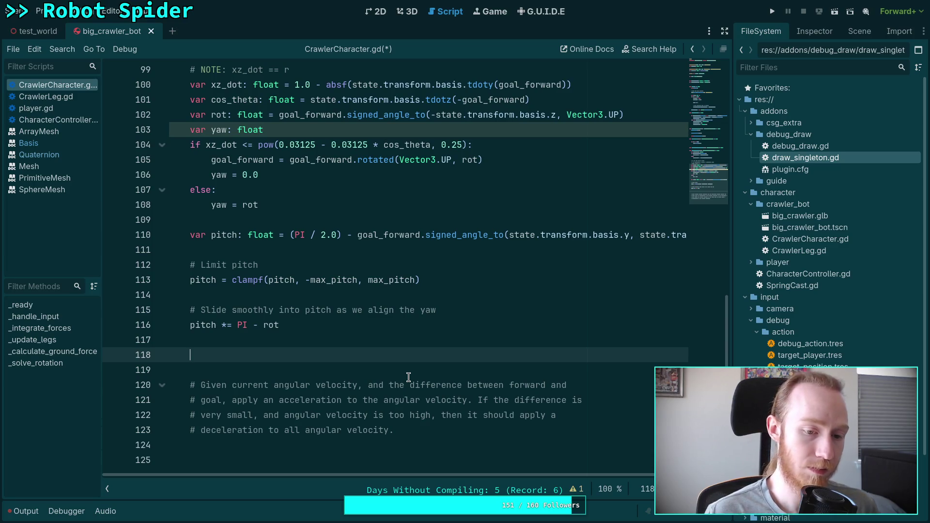
pyautogui.write('an')
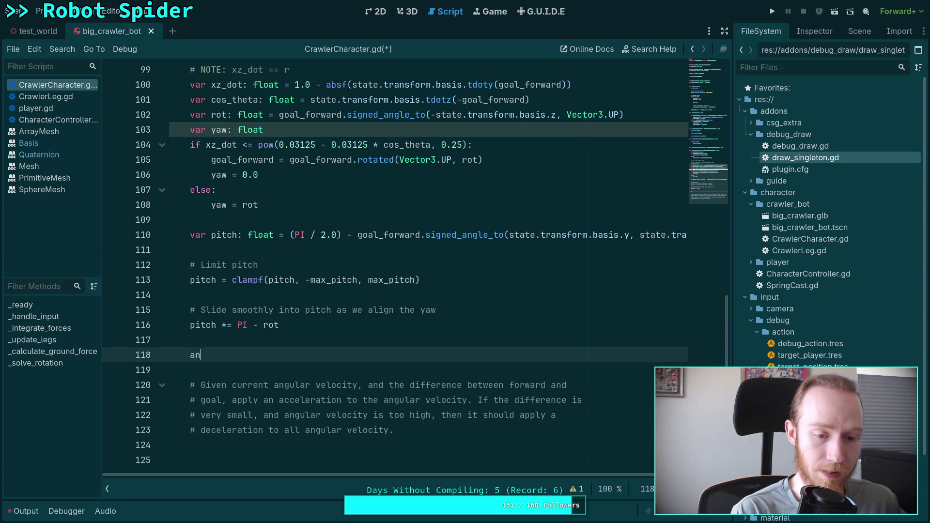
pyautogui.press('BackSpace')
pyautogui.press('BackSpace')
pyautogui.write('state.')
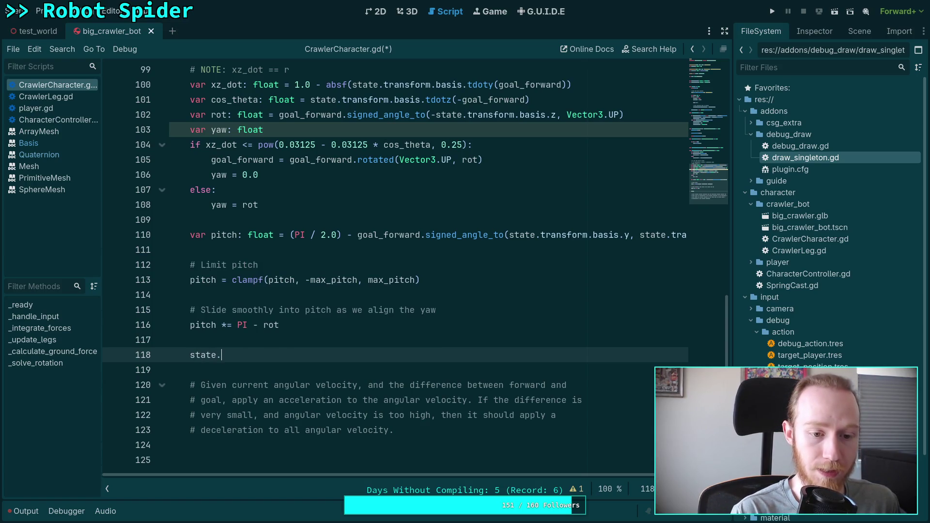
pyautogui.write('ang')
pyautogui.press('Return')
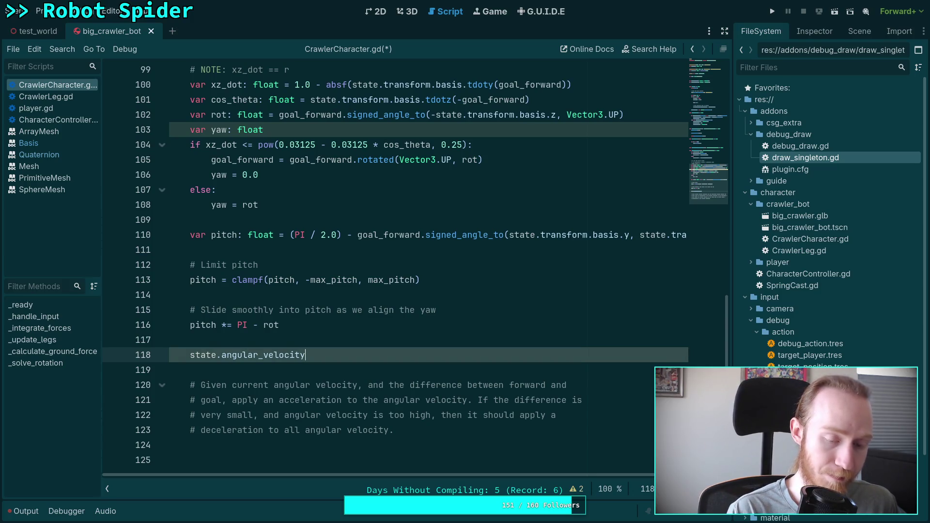
pyautogui.write('.mo')
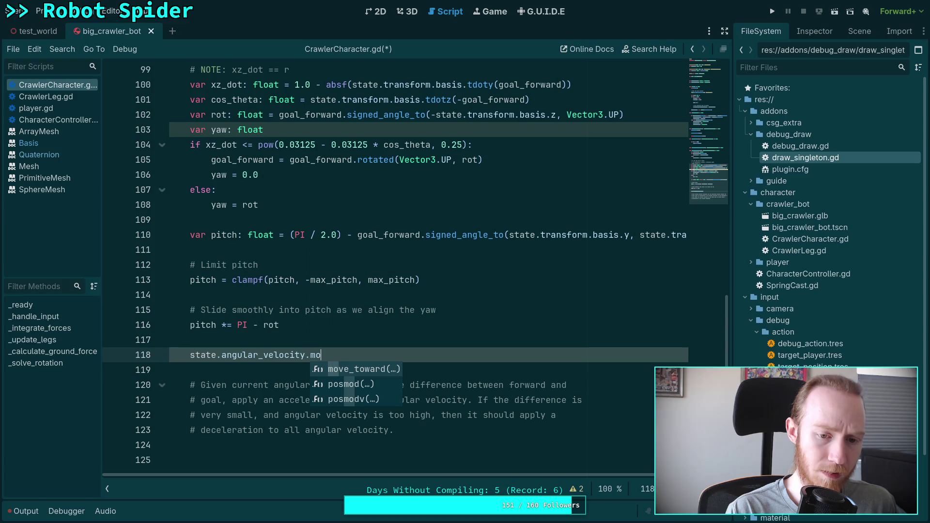
pyautogui.press('BackSpace')
pyautogui.press('BackSpace')
pyautogui.press('BackSpace')
pyautogui.write('= ')
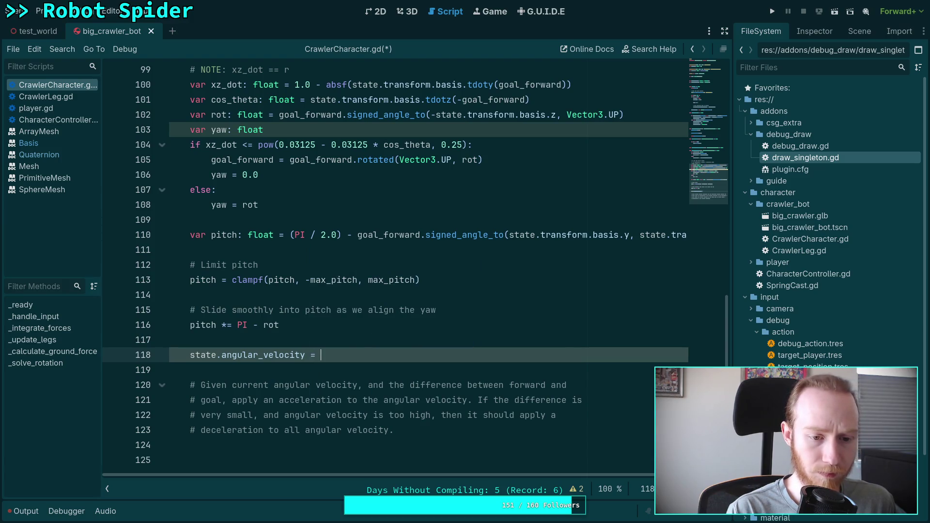
pyautogui.write('state.an')
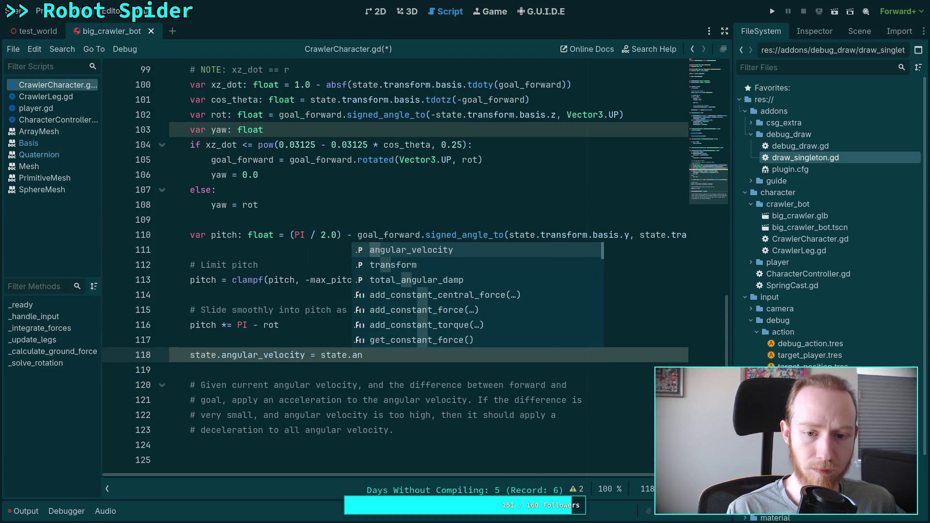
pyautogui.press('Return')
pyautogui.write('.mo')
pyautogui.press('Return')
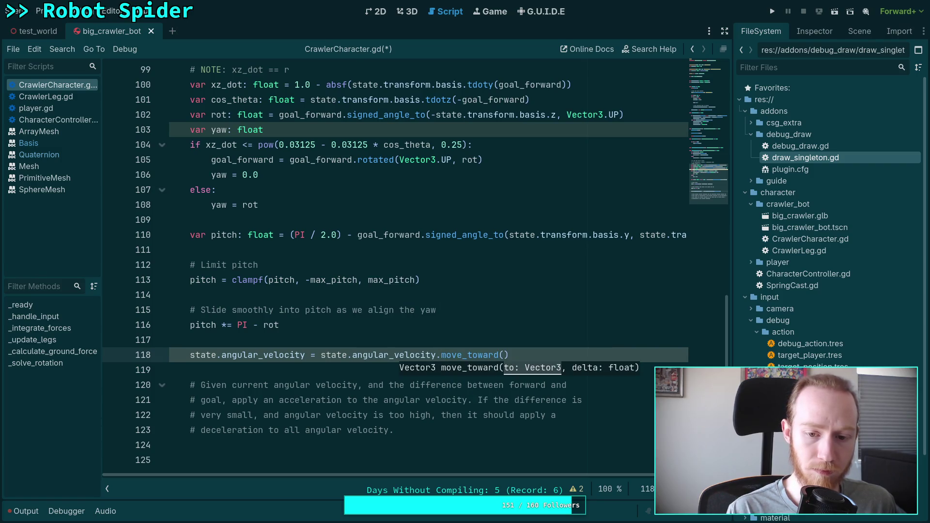
pyautogui.press('Return')
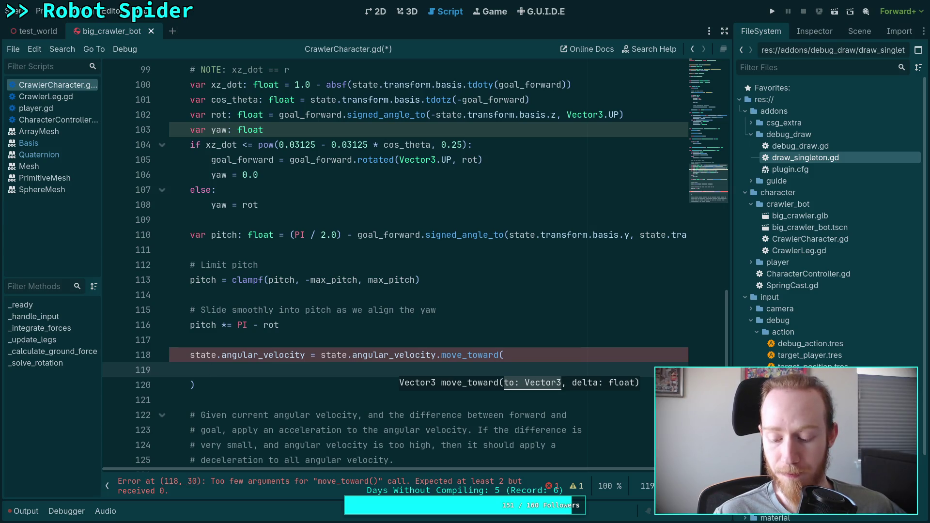
pyautogui.moveTo(196, 385)
pyautogui.mouseDown()
pyautogui.moveTo(212, 355)
pyautogui.moveTo(189, 356)
pyautogui.mouseUp()
pyautogui.press('BackSpace')
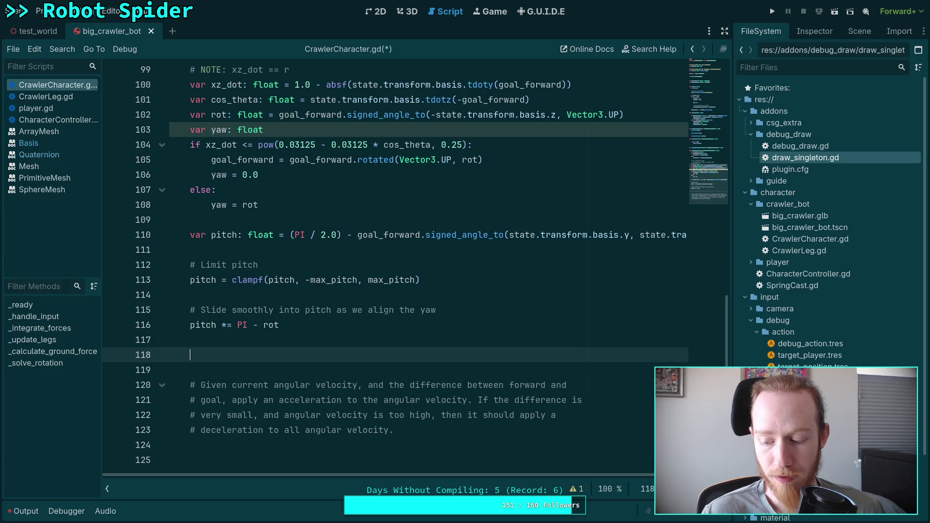
# Insert state.angular_velocity to check its docs, delete that line, and save CrawlerCharacter.gd
pyautogui.write('state')
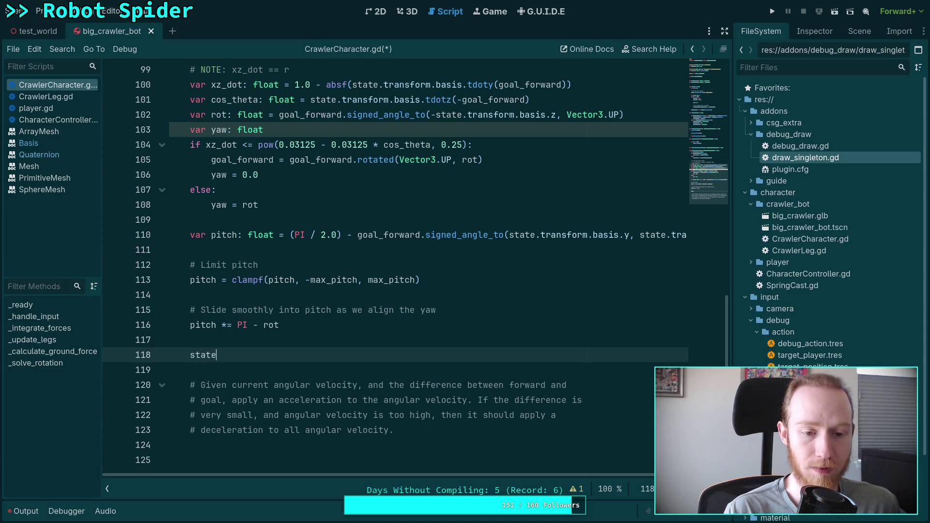
pyautogui.write('.an')
pyautogui.press('Return')
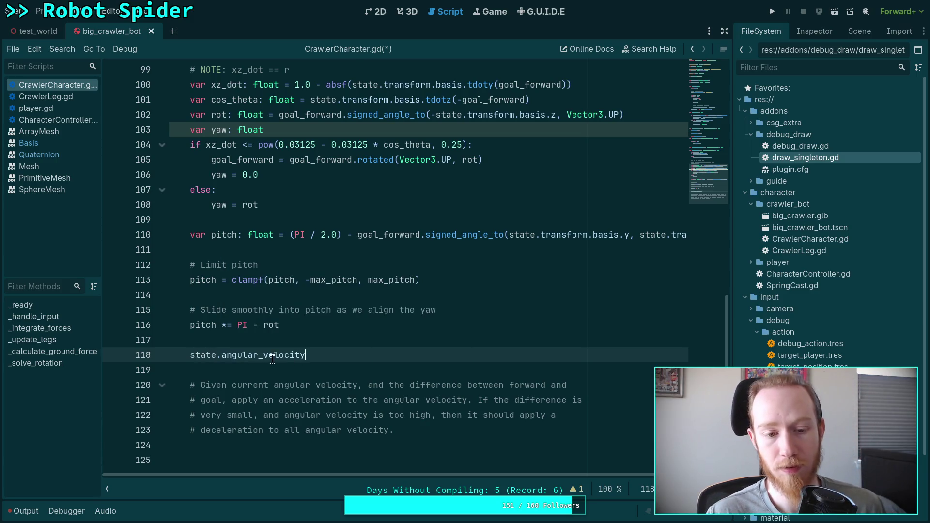
pyautogui.moveTo(270, 357)
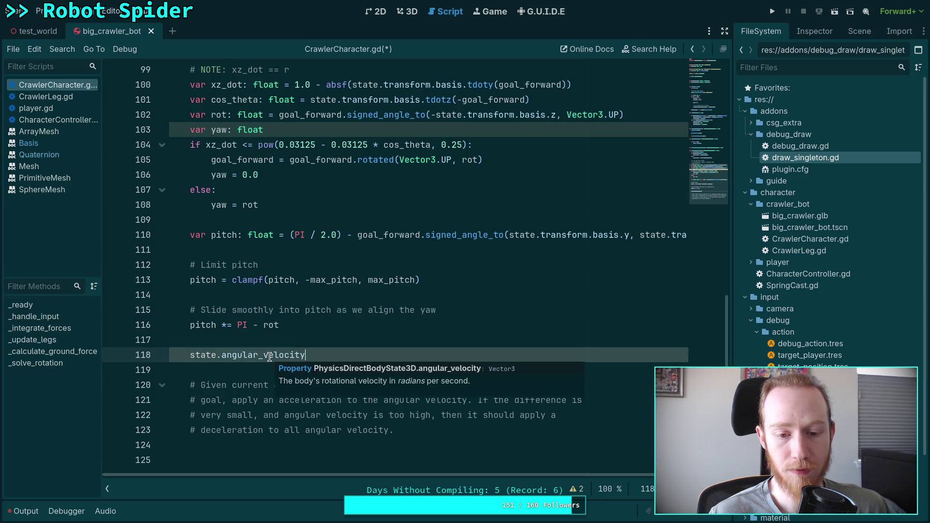
pyautogui.moveTo(316, 352); pyautogui.dragTo(316, 341)
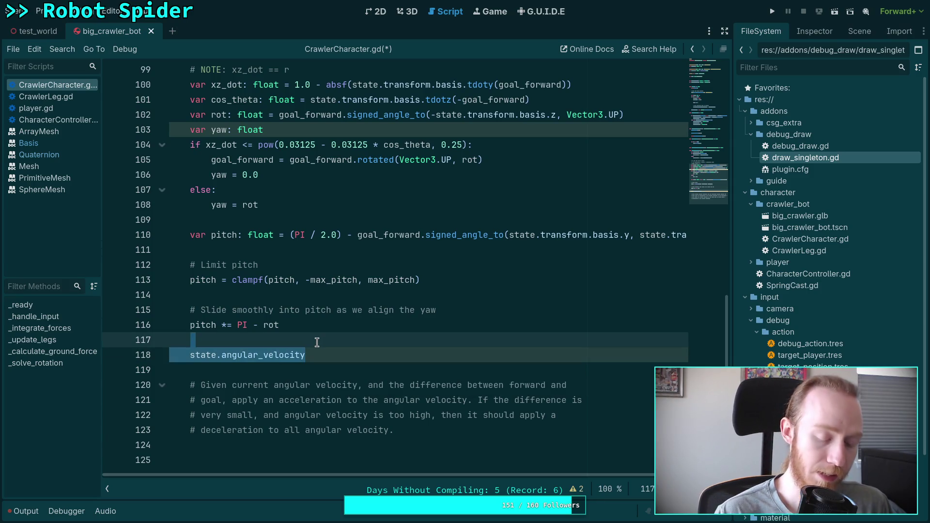
pyautogui.press('BackSpace')
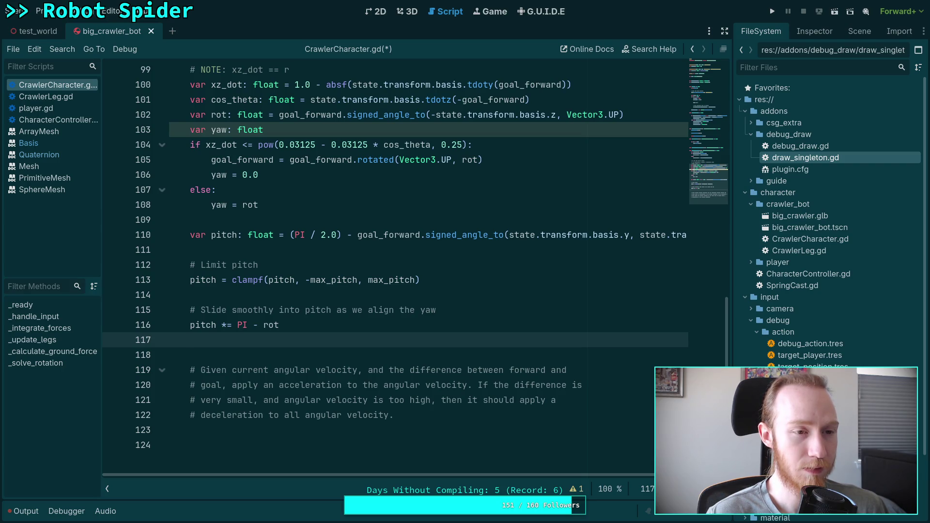
pyautogui.hotkey('ctrl', 's')
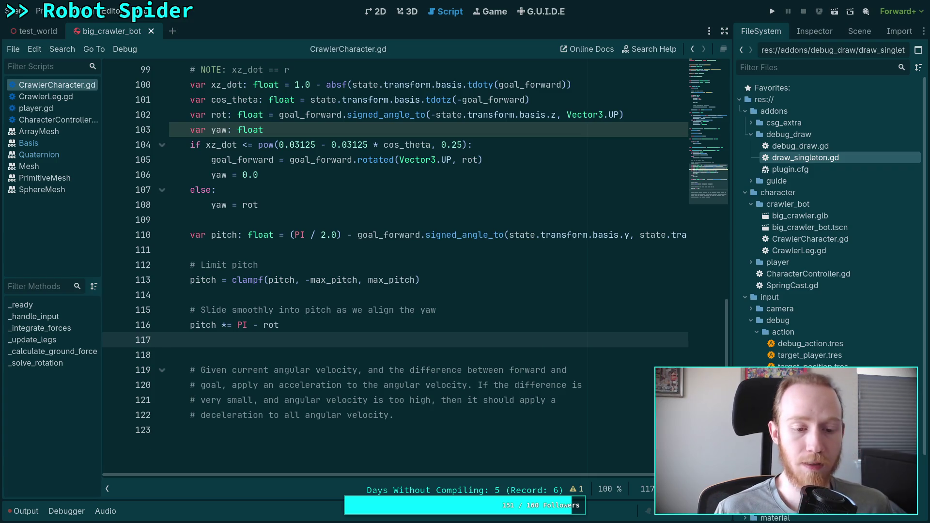
# Add a new line directly below the _solve_rotation function header
pyautogui.scroll(20, 345, 327)
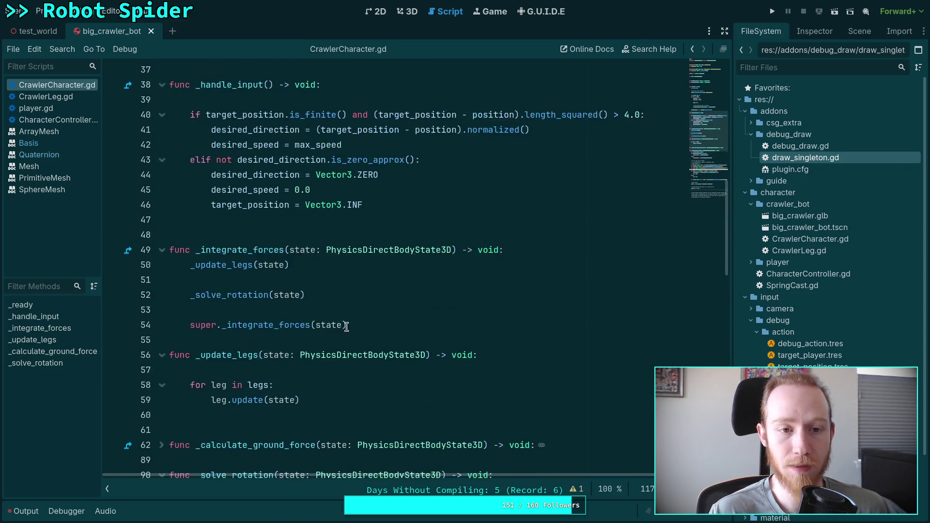
pyautogui.scroll(6, 345, 328)
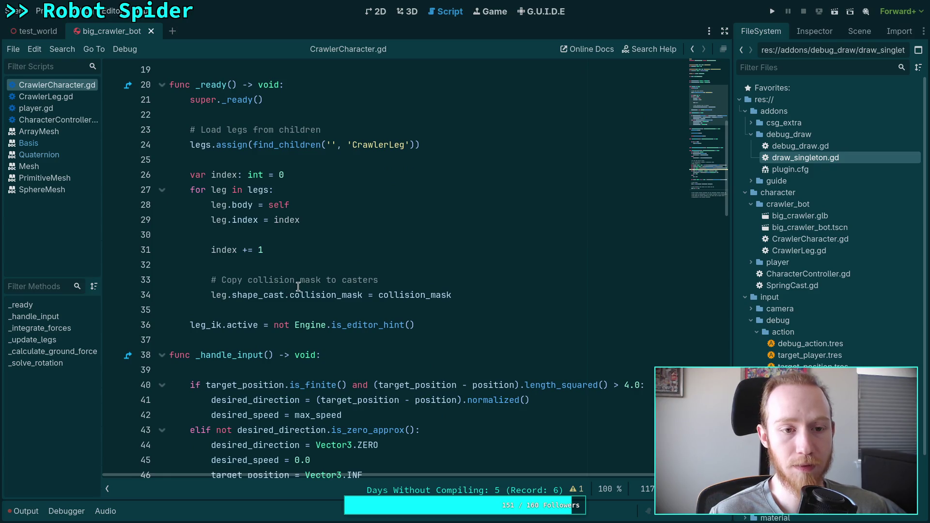
pyautogui.scroll(1, 299, 287)
pyautogui.scroll(-13, 330, 271)
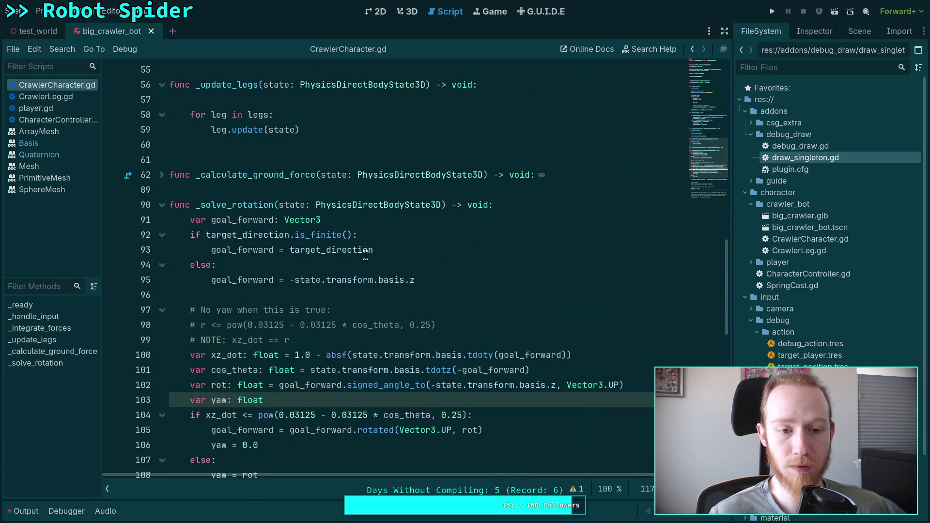
pyautogui.click(528, 206)
pyautogui.press('Return')
pyautogui.press('Return')
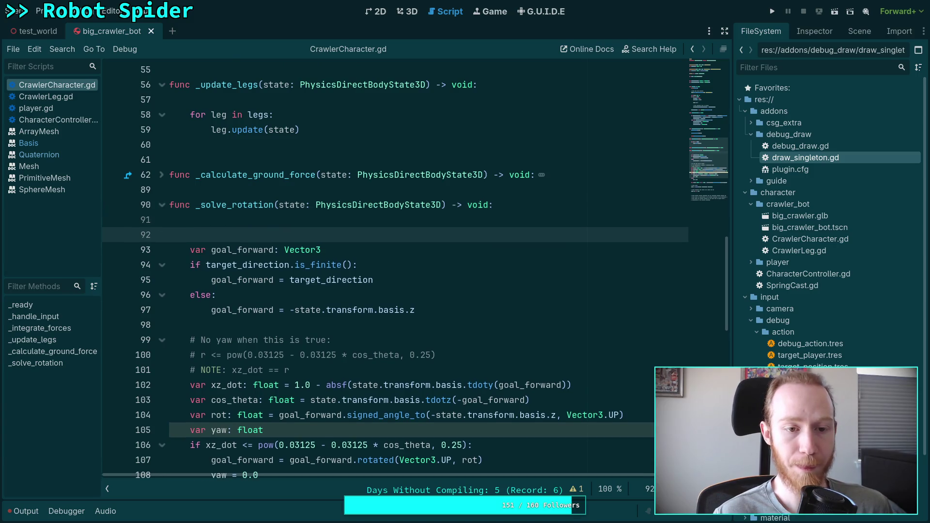
# Start a 'state.angular_velocity.' line on line 92, trying then removing 'y +='
pyautogui.press('Return')
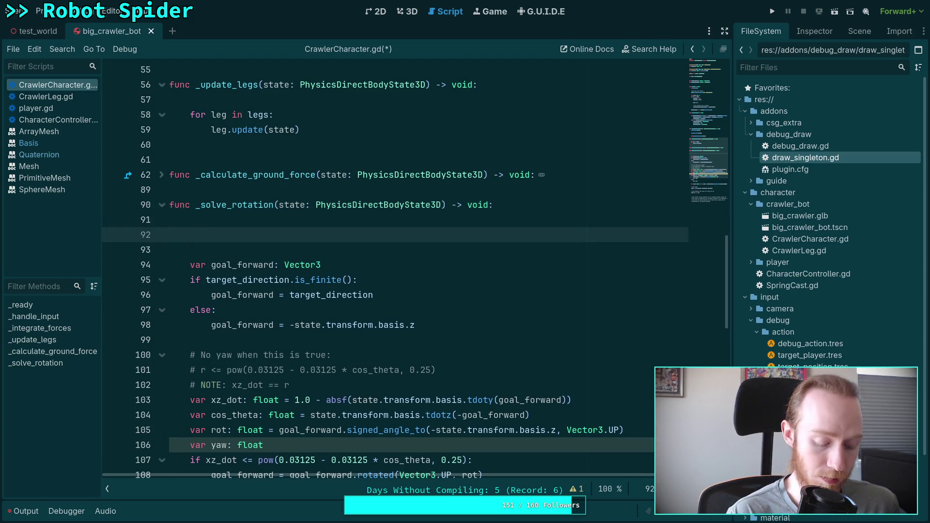
pyautogui.write('state')
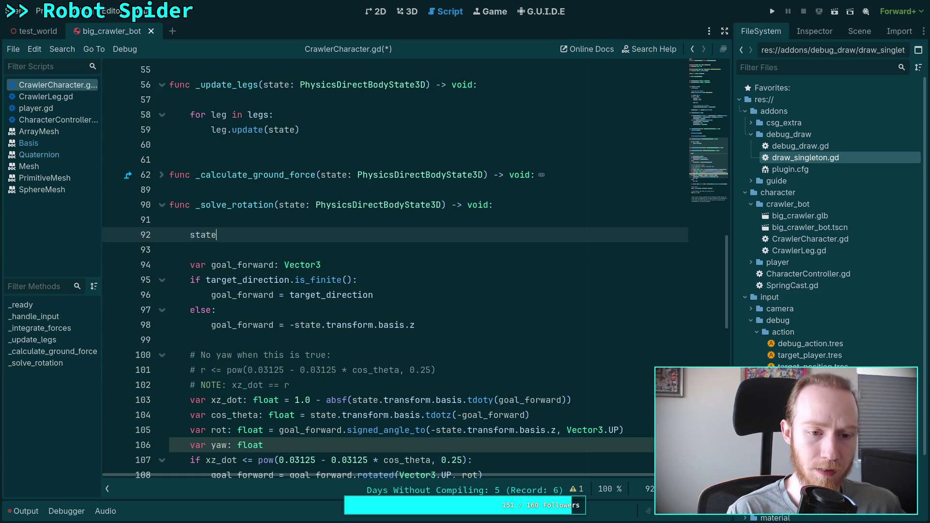
pyautogui.write('.an')
pyautogui.press('Return')
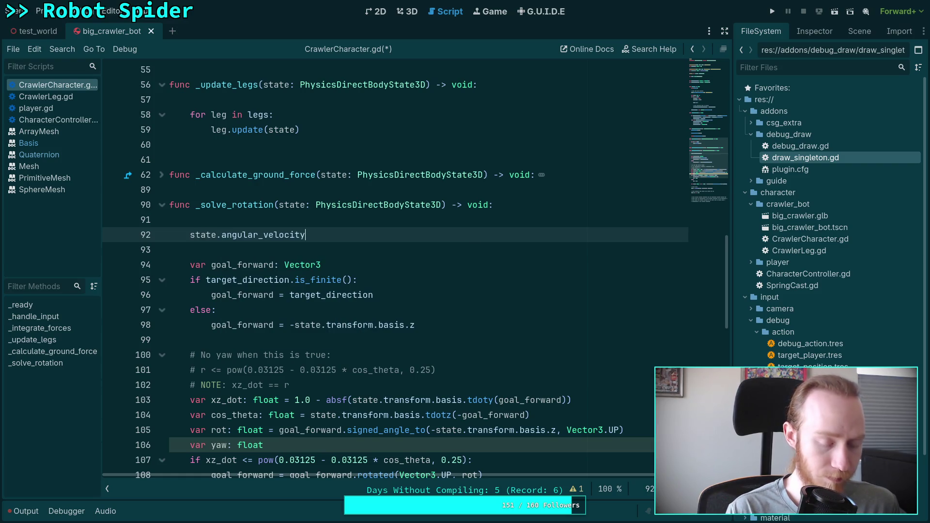
pyautogui.write('.')
pyautogui.press('Escape')
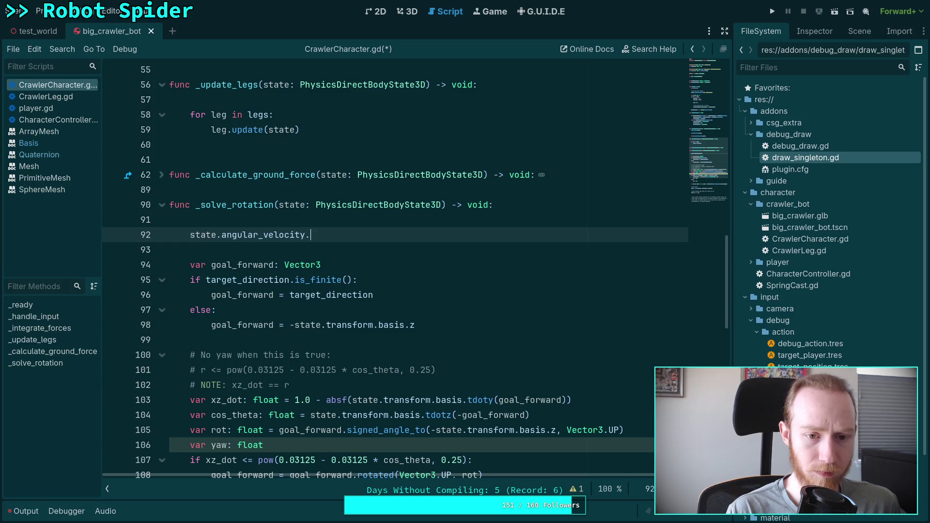
pyautogui.write('y ')
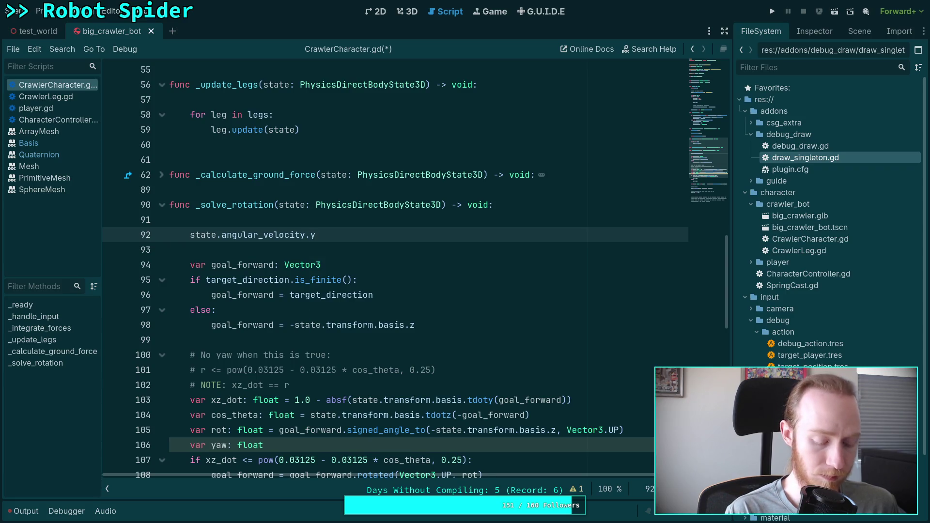
pyautogui.write('+=')
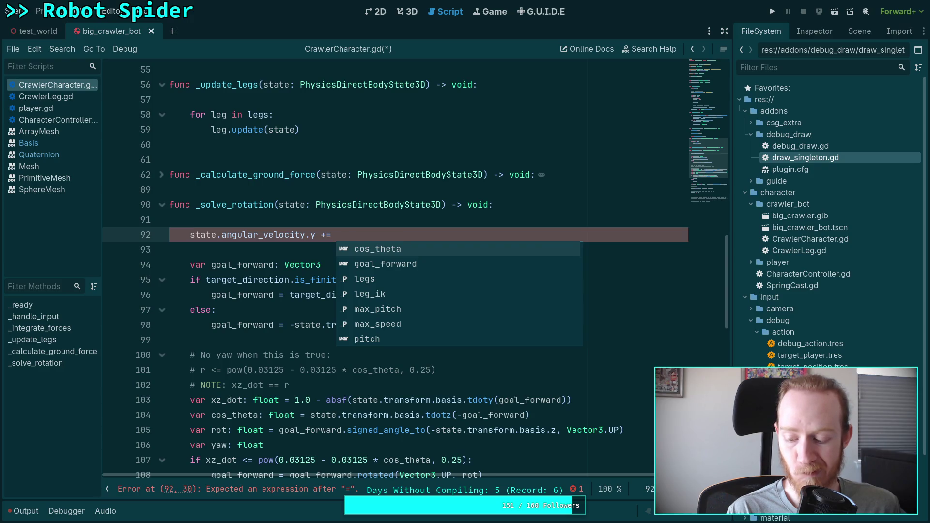
pyautogui.press('BackSpace')
pyautogui.press('BackSpace')
pyautogui.press('BackSpace')
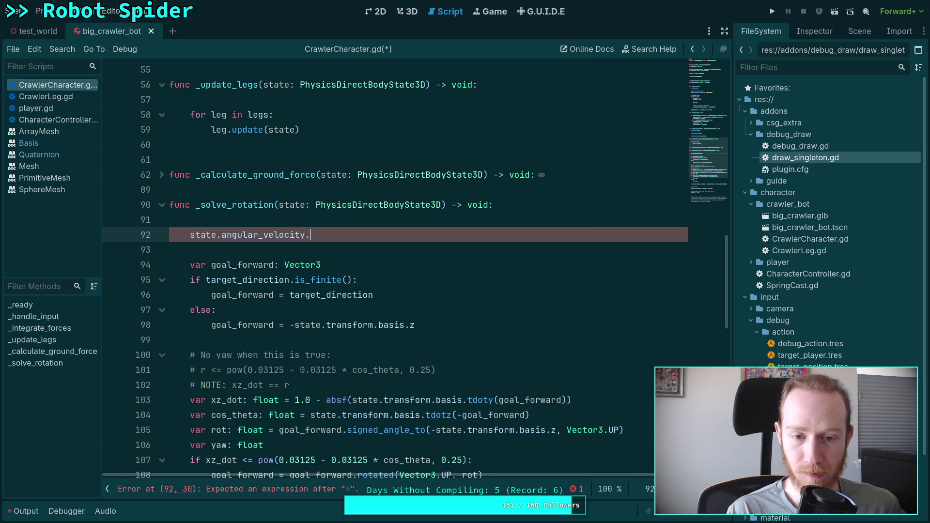
pyautogui.click(263, 445)
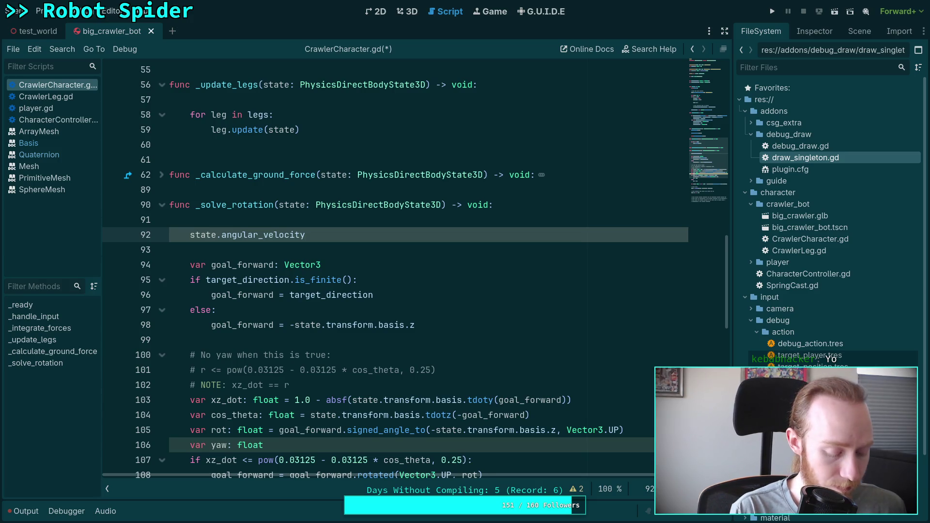
# Complete line 92 as 'state.angular_velocity.y += state.step * 0.2', save, and add 'return' on line 93
pyautogui.write('.y +')
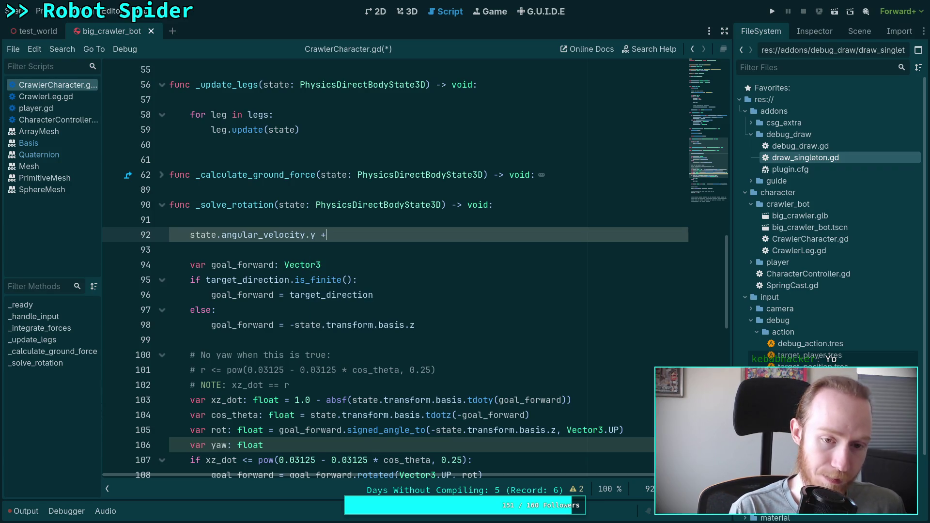
pyautogui.write('= state.step')
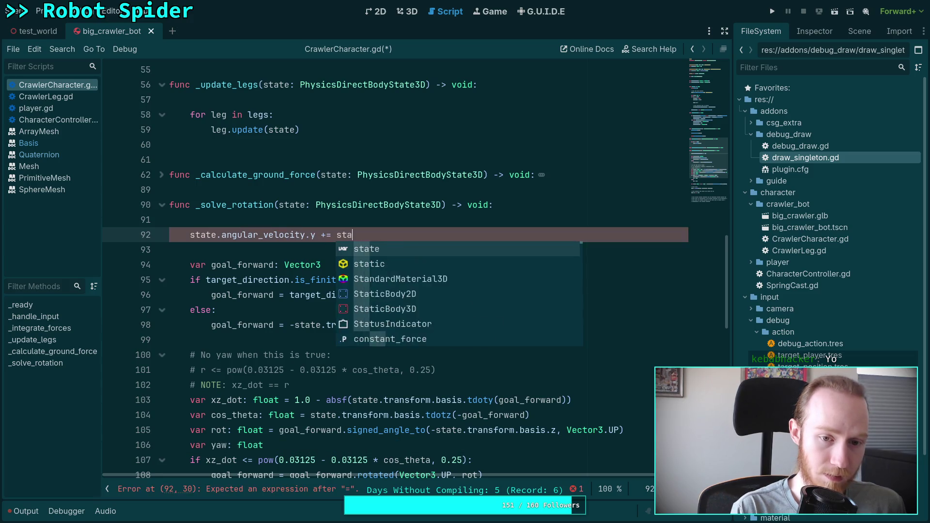
pyautogui.write(' *')
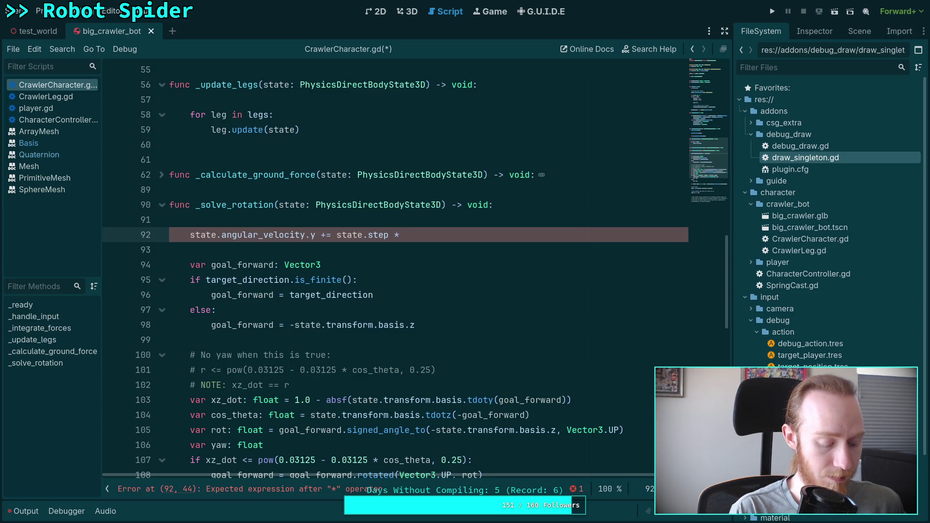
pyautogui.write(' 0.2')
pyautogui.hotkey('ctrl', 's')
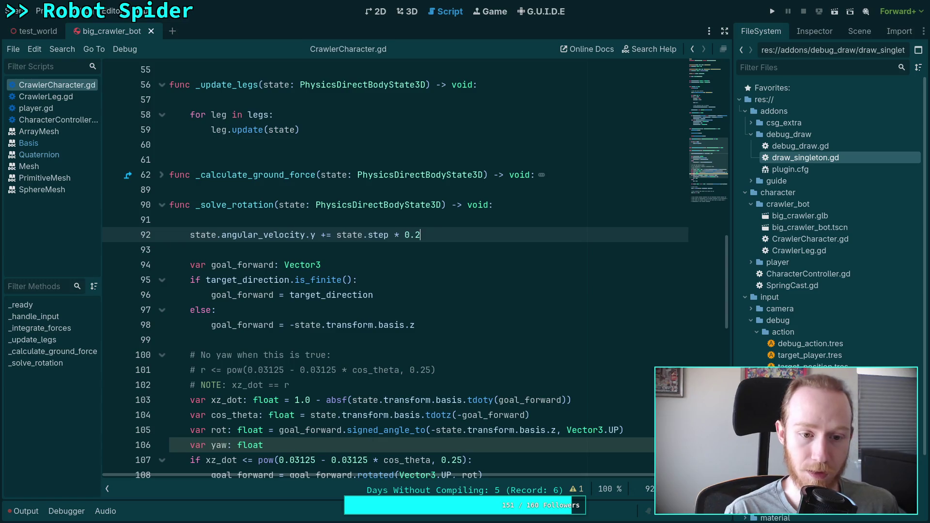
pyautogui.press('Return')
pyautogui.write('retirn')
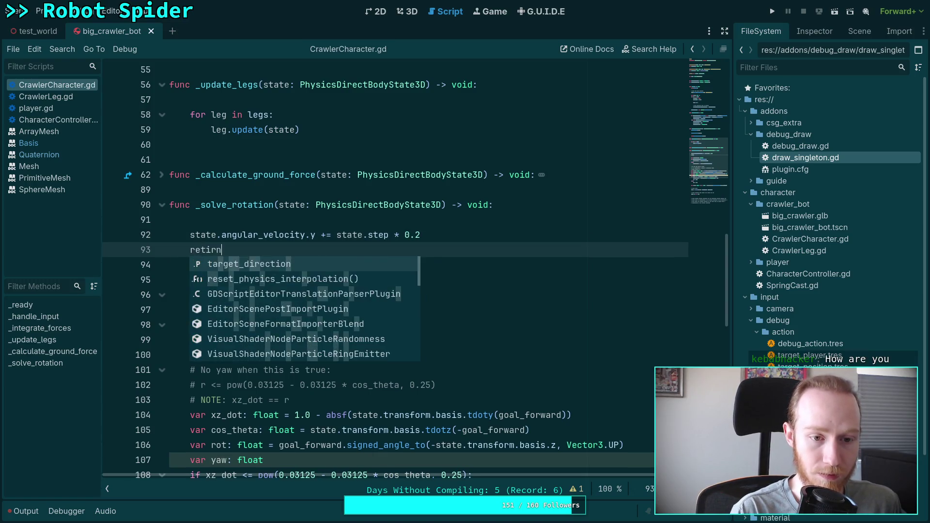
pyautogui.press('BackSpace')
pyautogui.press('BackSpace')
pyautogui.press('BackSpace')
pyautogui.write('urn')
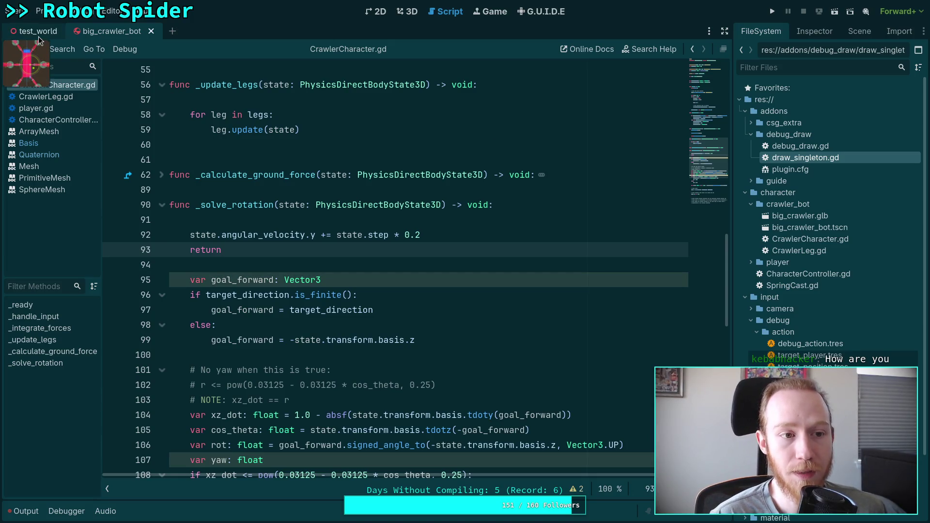
pyautogui.scroll(2, 304, 242)
pyautogui.scroll(3, 303, 242)
pyautogui.click(191, 219)
# Comment out the _update_legs and super._integrate_forces calls on lines 50 and 54, and save
pyautogui.write('#_update_legs(state')
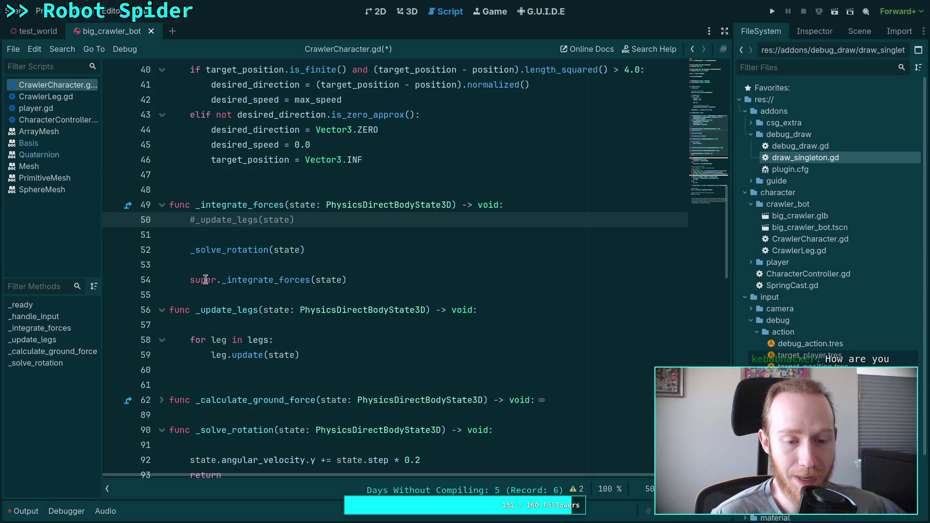
pyautogui.scroll(1, 404, 277)
pyautogui.scroll(1, 403, 277)
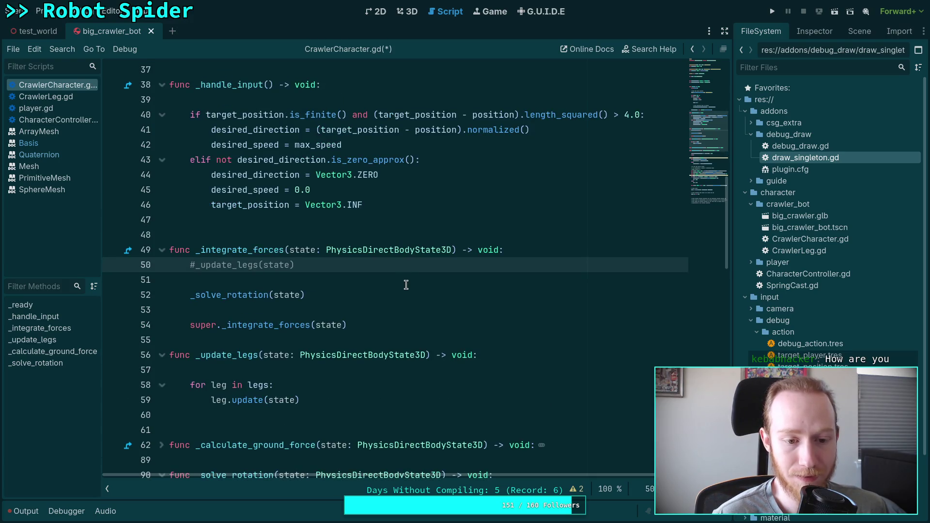
pyautogui.click(189, 325)
pyautogui.write('#')
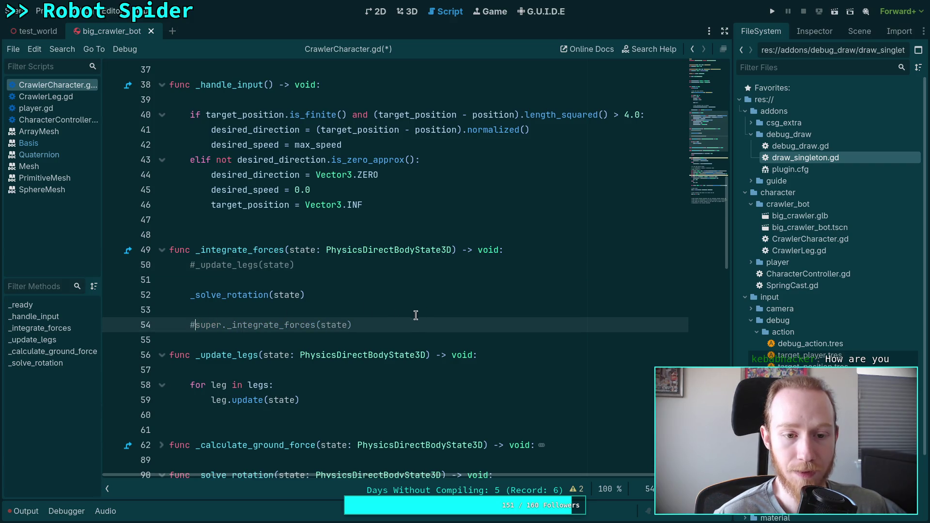
pyautogui.click(401, 299)
pyautogui.hotkey('ctrl', 's')
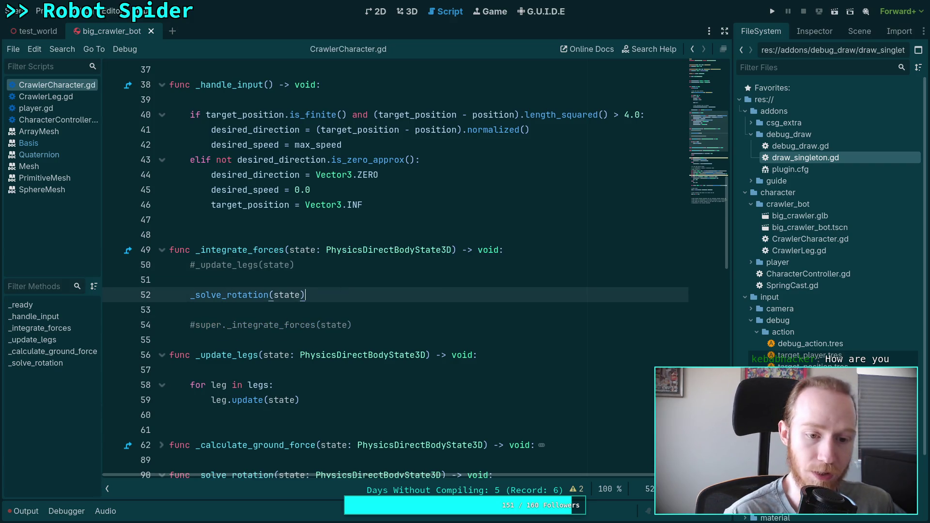
# Add 'leg_ik.active = false' on a new line below line 36 in _ready
pyautogui.scroll(2, 390, 249)
pyautogui.scroll(3, 307, 202)
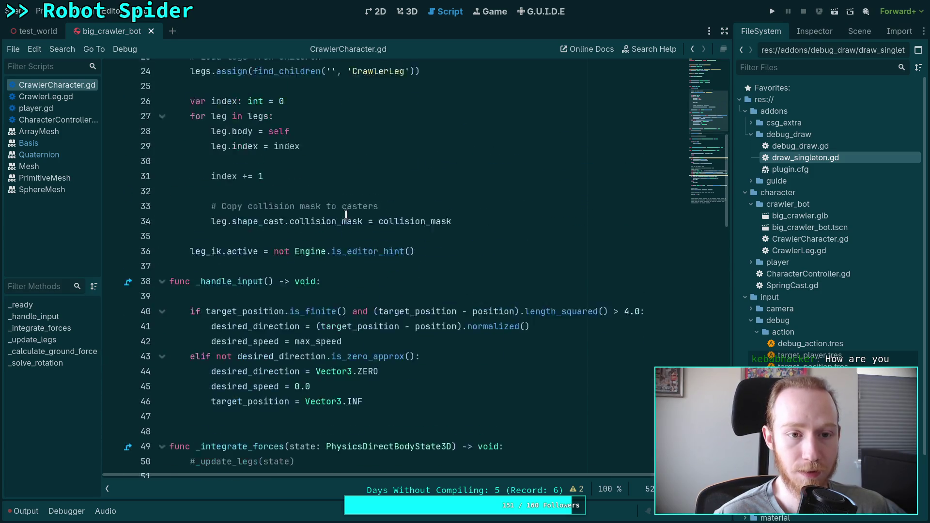
pyautogui.scroll(-4, 307, 202)
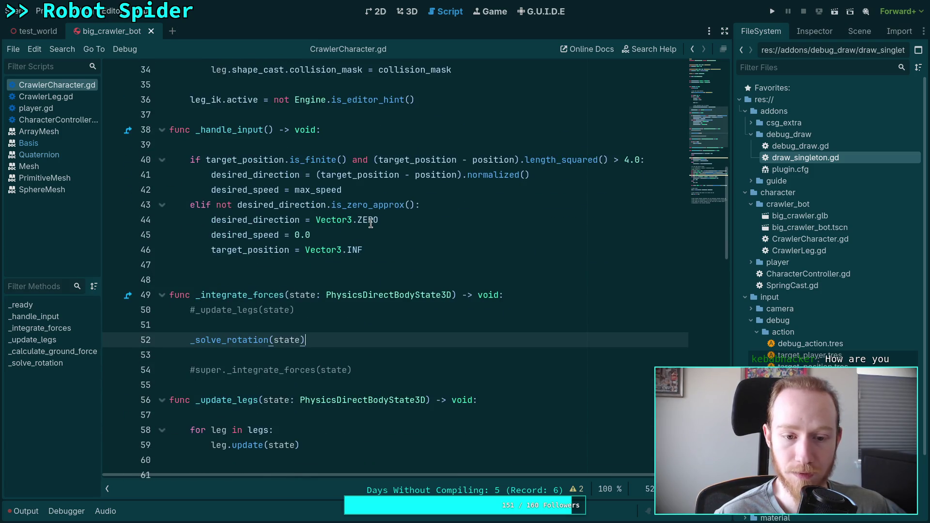
pyautogui.scroll(6, 339, 218)
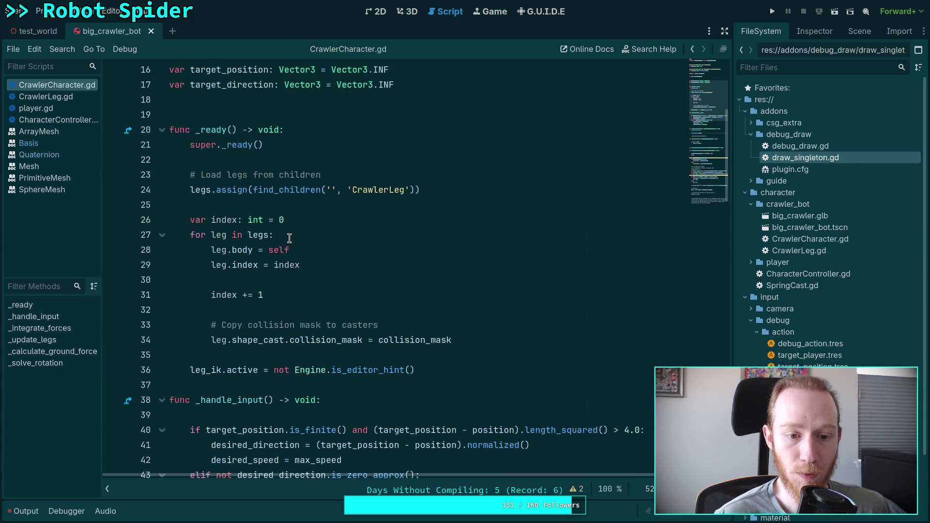
pyautogui.click(184, 368)
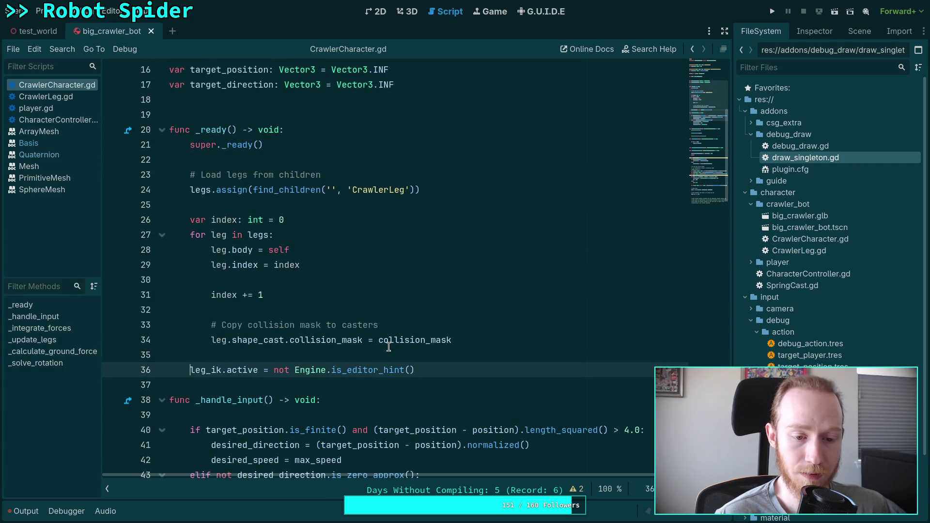
pyautogui.click(450, 365)
pyautogui.press('Return')
pyautogui.write('le')
pyautogui.press('Down')
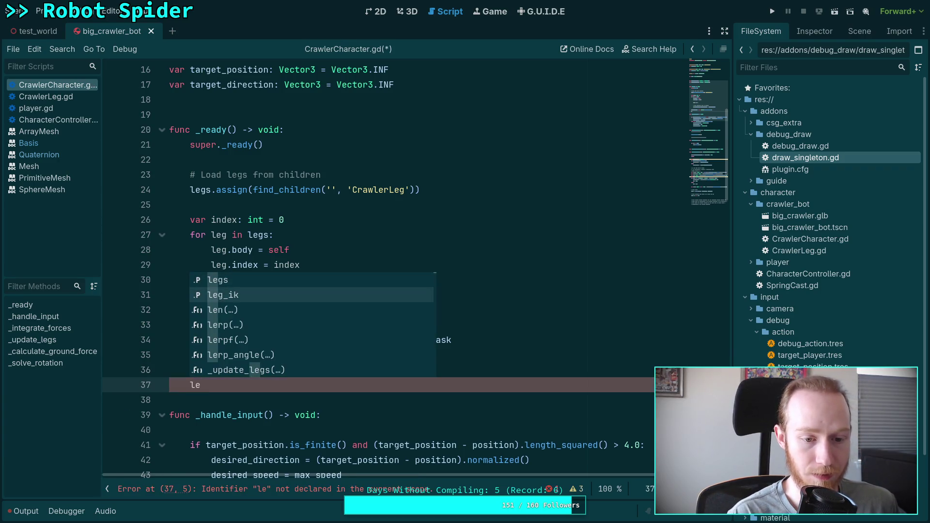
pyautogui.press('Return')
pyautogui.write('.ac')
pyautogui.press('Return')
pyautogui.write('= false')
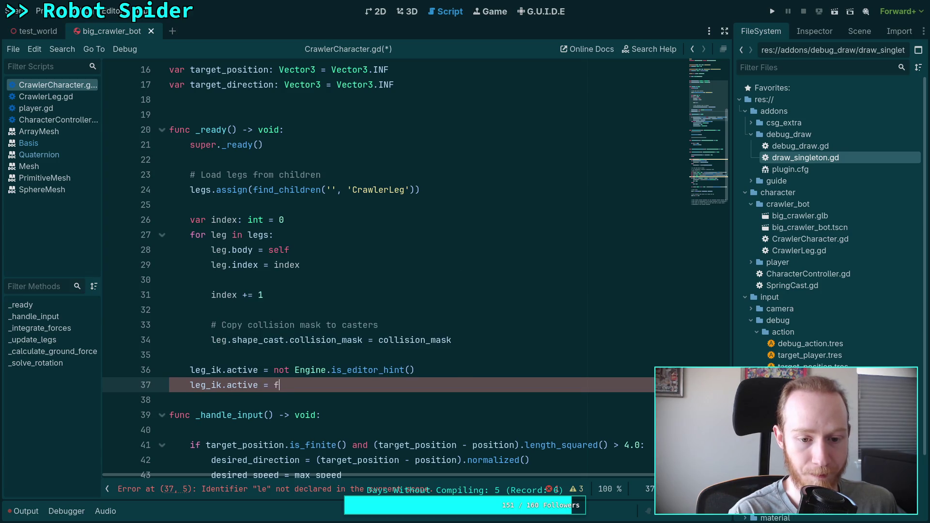
# Comment out the original editor-hint leg IK line 36 and save the script
pyautogui.click(190, 370)
pyautogui.hotkey('ctrl', 'k')
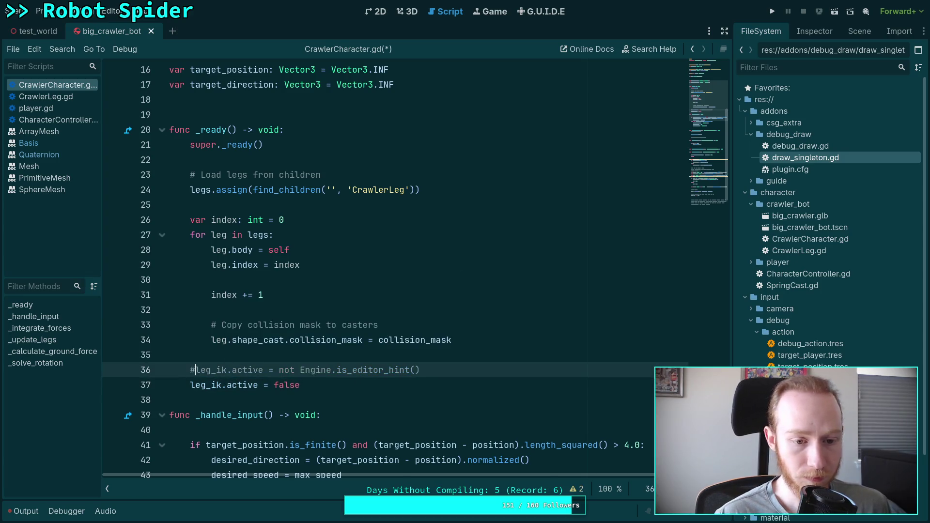
pyautogui.hotkey('ctrl', 's')
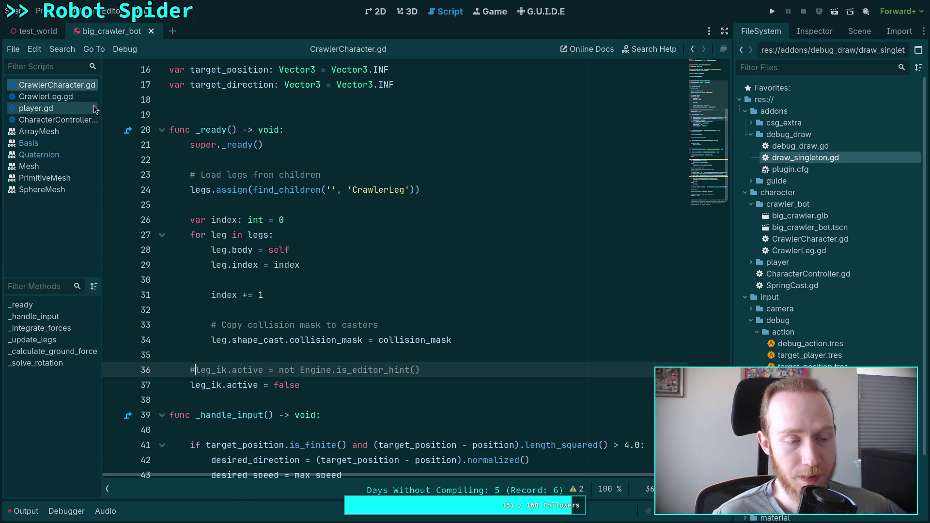
# In test_world, raise the spider 2.7 units and move the capsule camera object down and left
pyautogui.click(28, 33)
pyautogui.click(406, 11)
pyautogui.moveTo(281, 310); pyautogui.dragTo(255, 223)
pyautogui.scroll(-5, 400, 286)
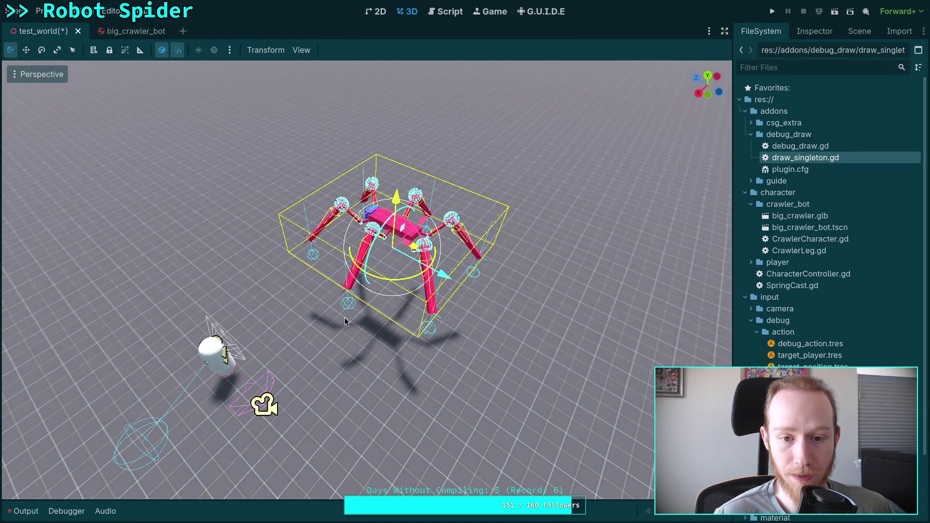
pyautogui.click(219, 377)
pyautogui.moveTo(182, 410); pyautogui.dragTo(109, 452)
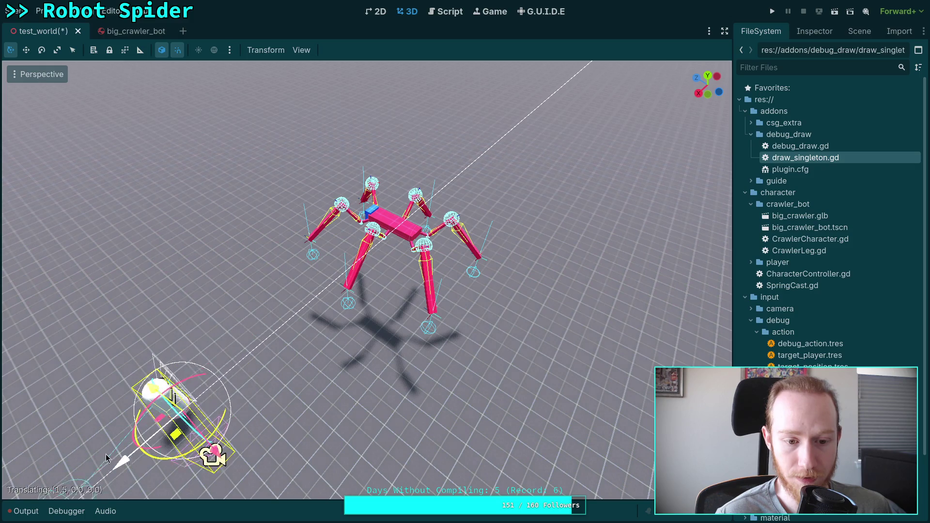
# Test-run the game, then rotate the spider to a new orientation and save test_world
pyautogui.click(774, 13)
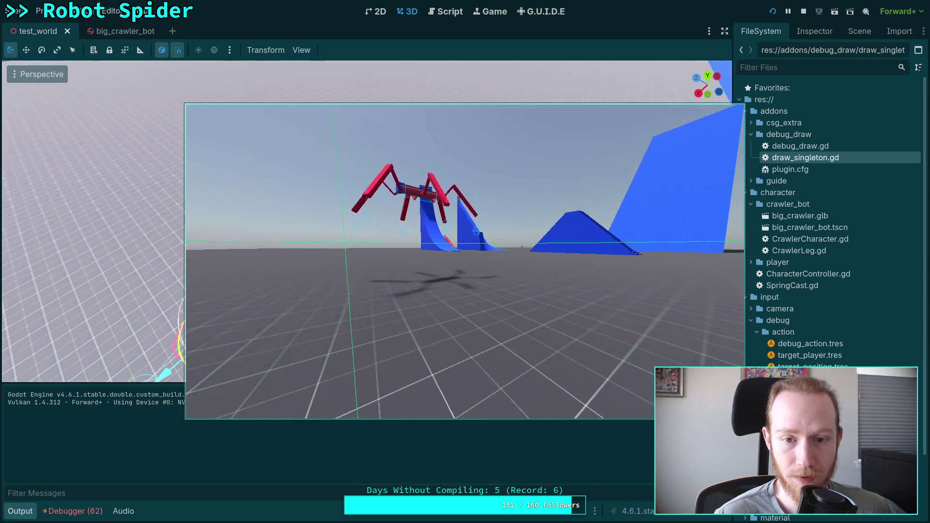
pyautogui.click(804, 11)
pyautogui.moveTo(395, 186); pyautogui.dragTo(405, 170)
pyautogui.hotkey('ctrl', 's')
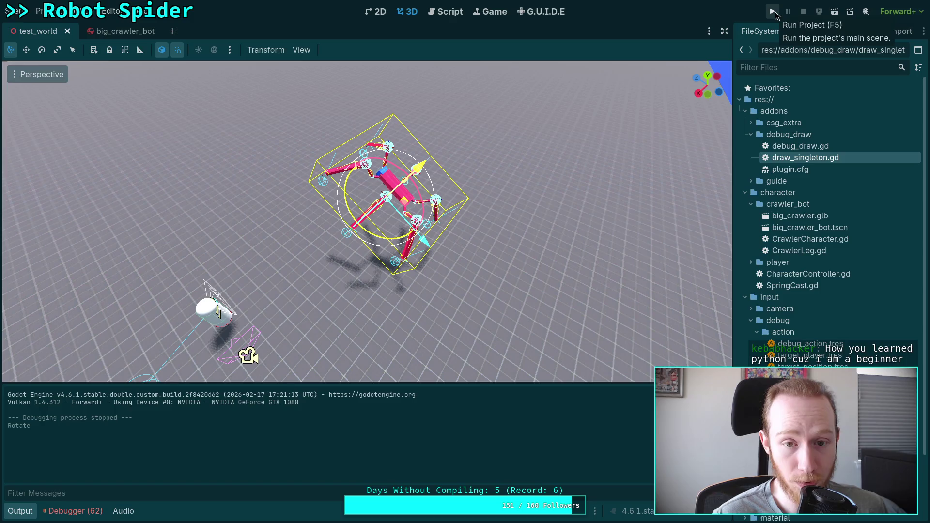
# Run the project again, stop it, and return to CrawlerCharacter.gd
pyautogui.click(774, 12)
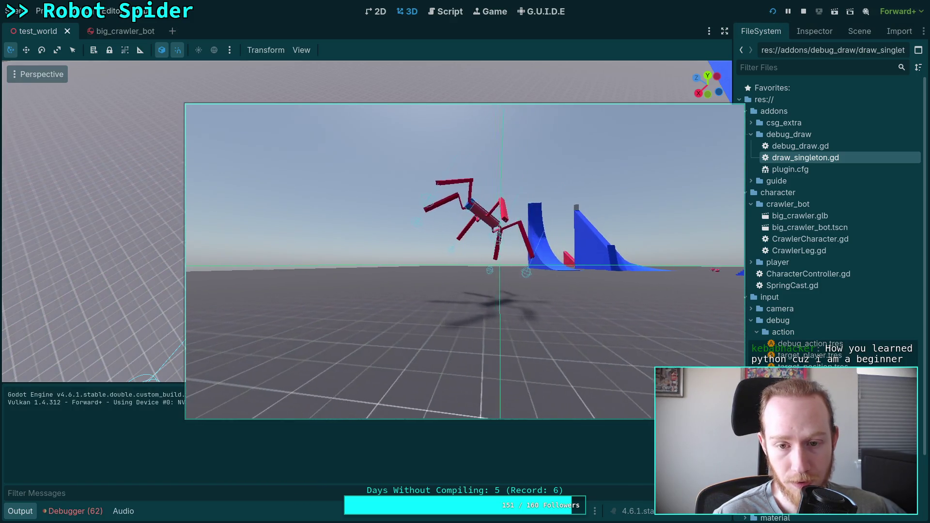
pyautogui.click(804, 12)
pyautogui.click(448, 13)
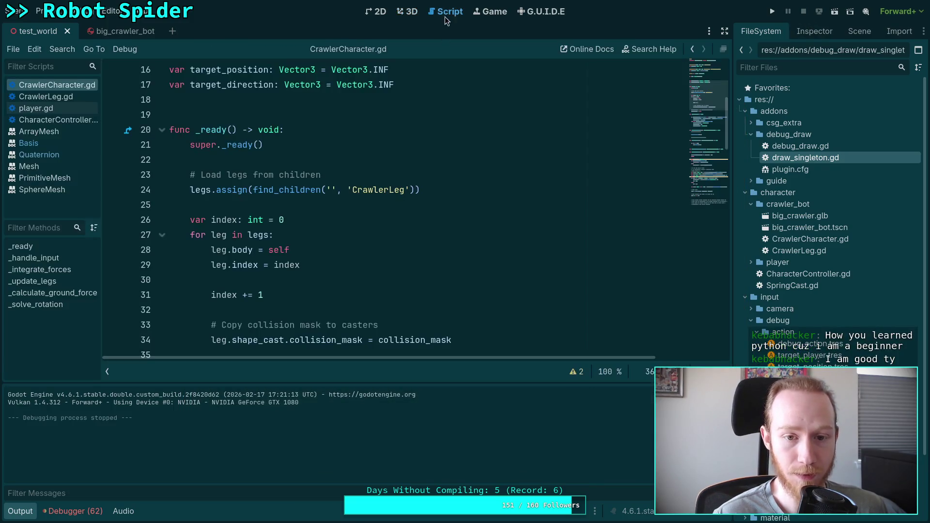
pyautogui.hotkey('ctrl', 'j')
pyautogui.scroll(-10, 348, 329)
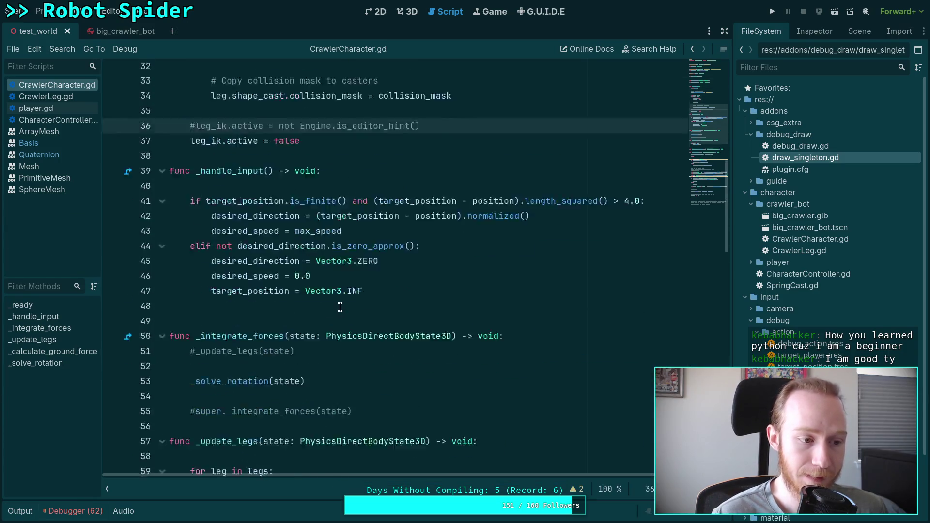
pyautogui.scroll(-20, 348, 328)
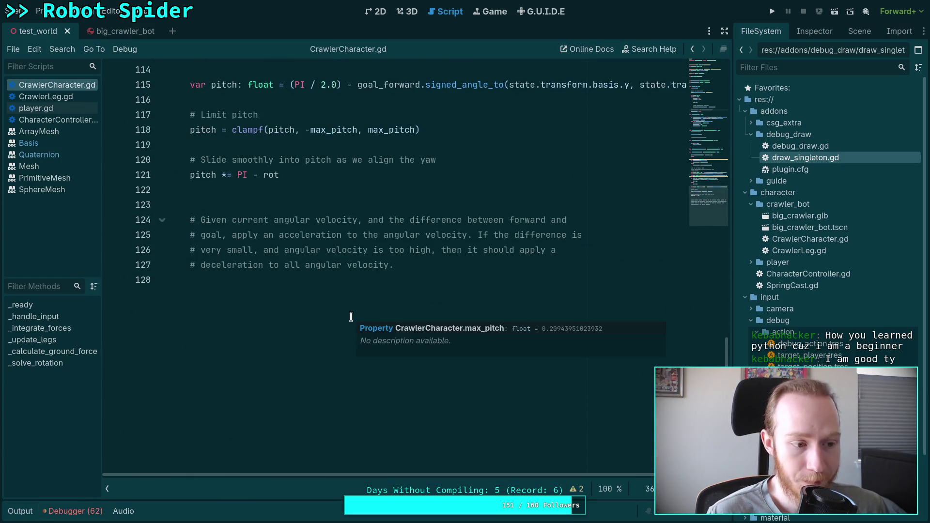
pyautogui.scroll(2, 329, 331)
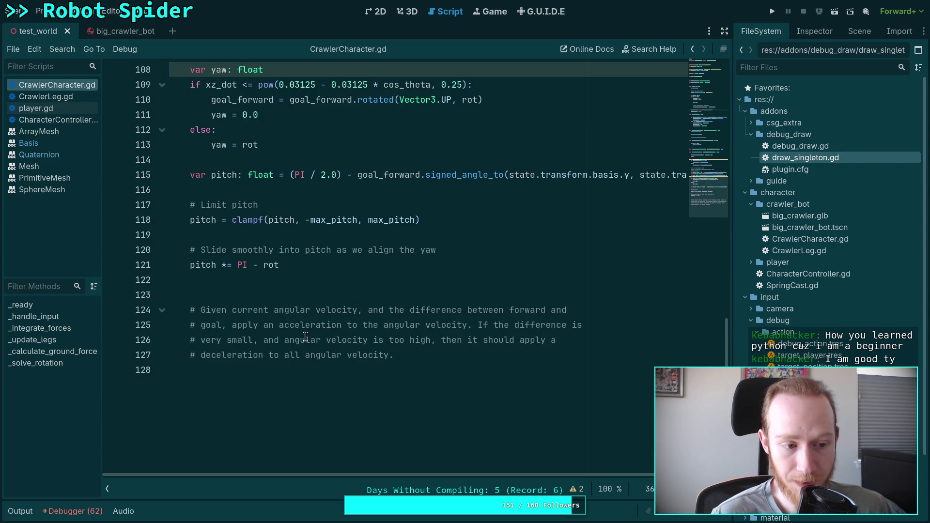
pyautogui.click(429, 358)
pyautogui.click(286, 285)
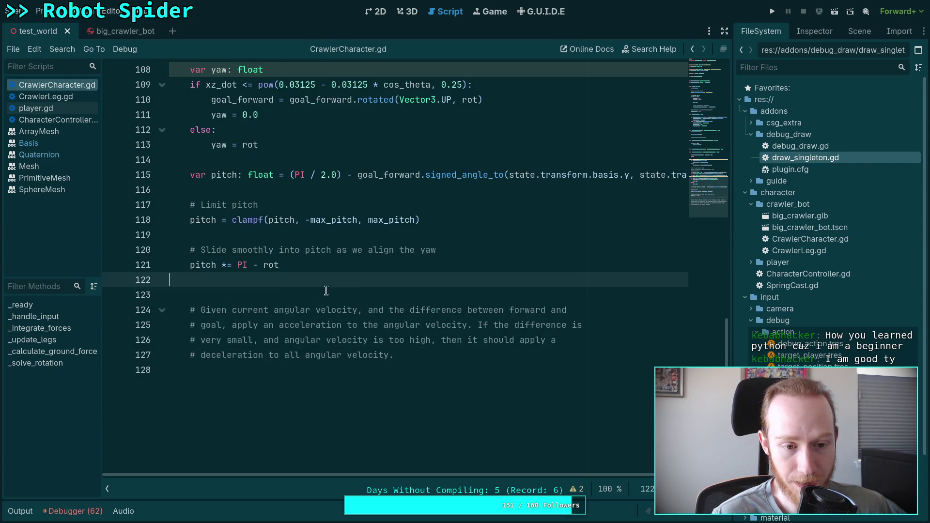
pyautogui.scroll(2, 385, 333)
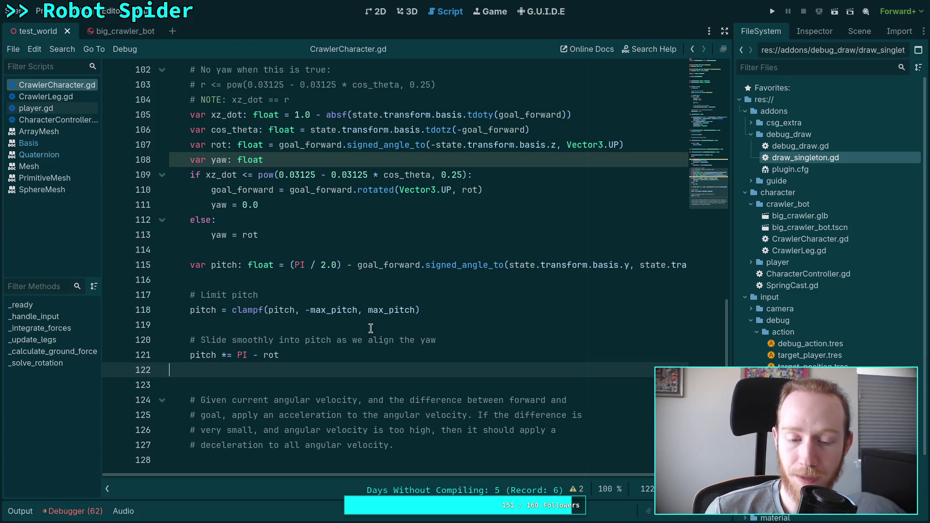
pyautogui.click(446, 322)
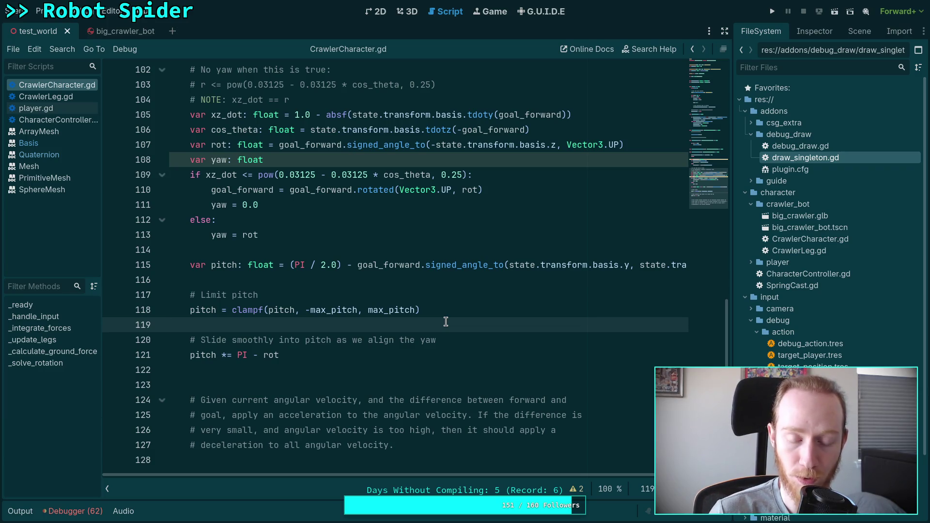
pyautogui.click(399, 156)
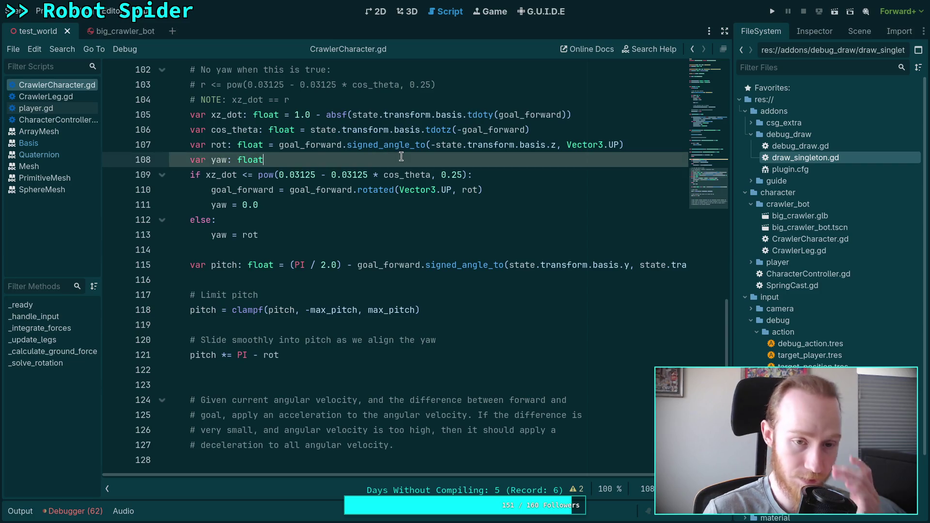
pyautogui.click(358, 370)
pyautogui.scroll(4, 297, 348)
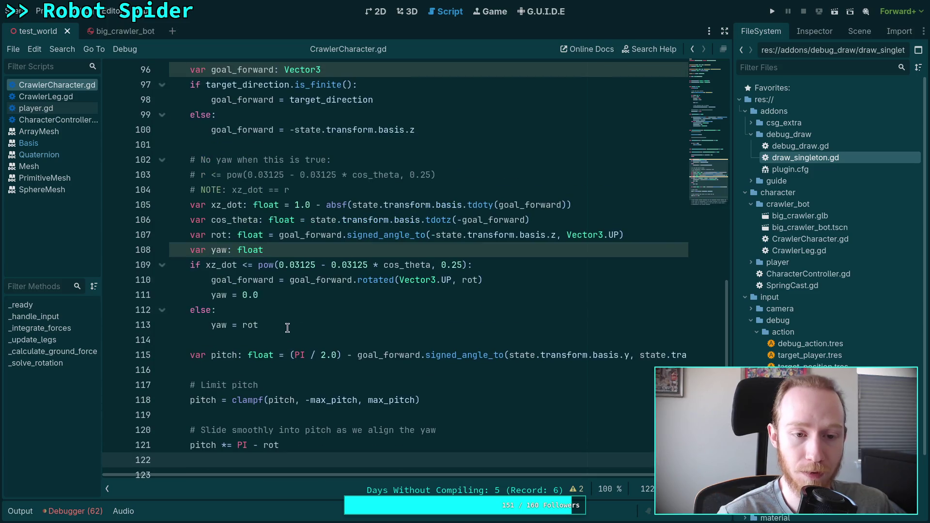
pyautogui.click(388, 339)
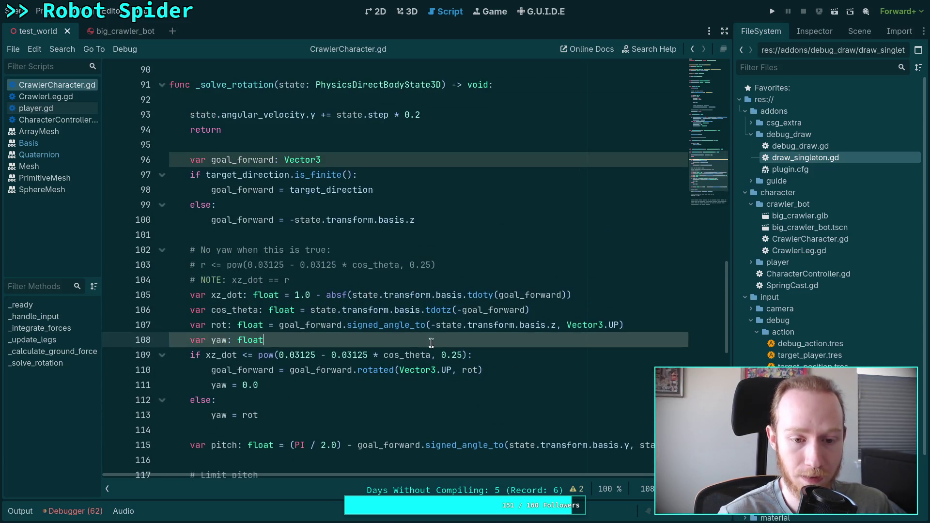
pyautogui.scroll(-3, 450, 332)
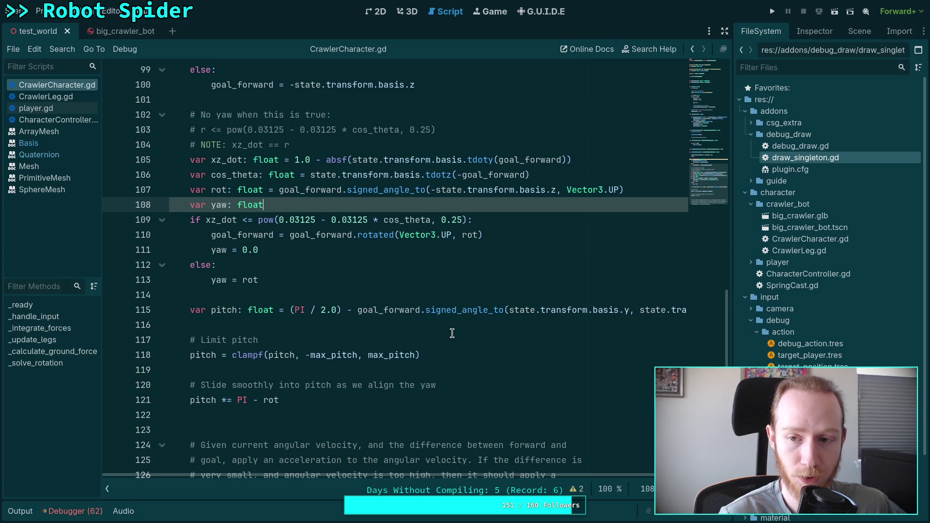
pyautogui.scroll(-2, 433, 322)
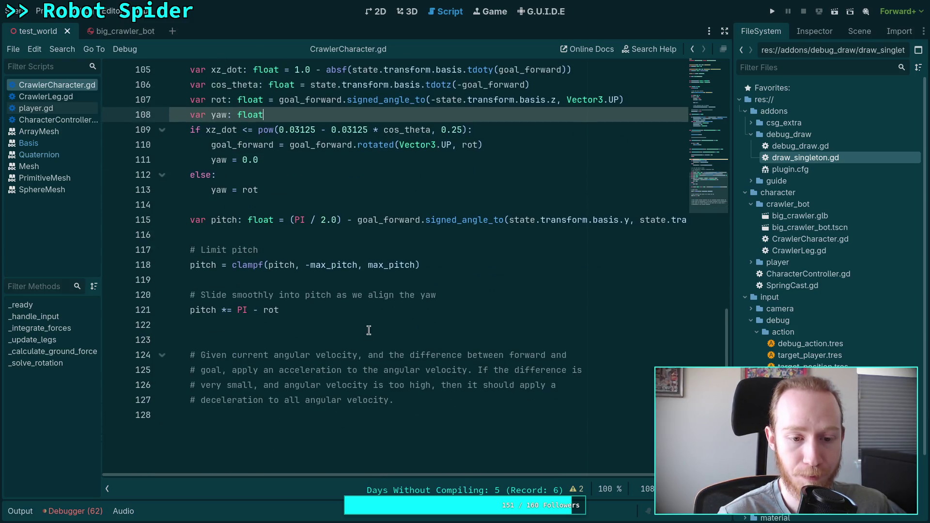
pyautogui.click(385, 325)
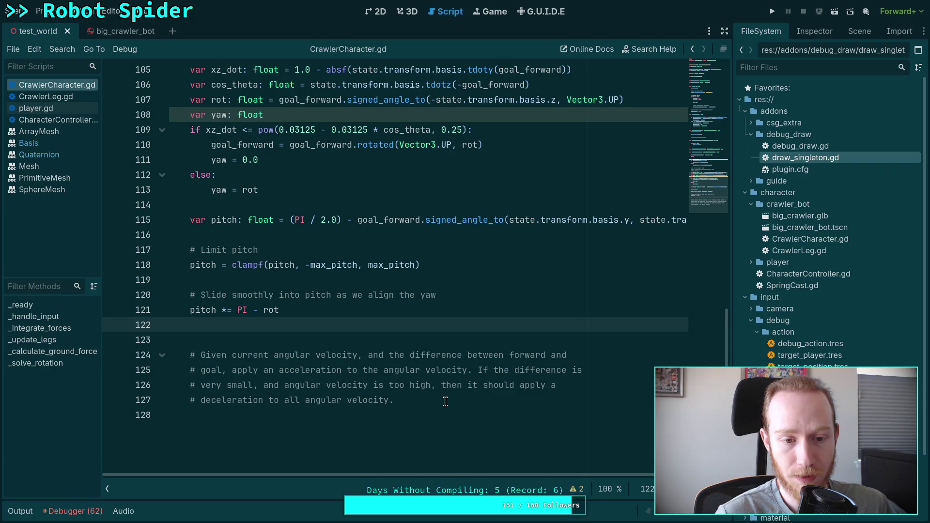
pyautogui.scroll(7, 427, 382)
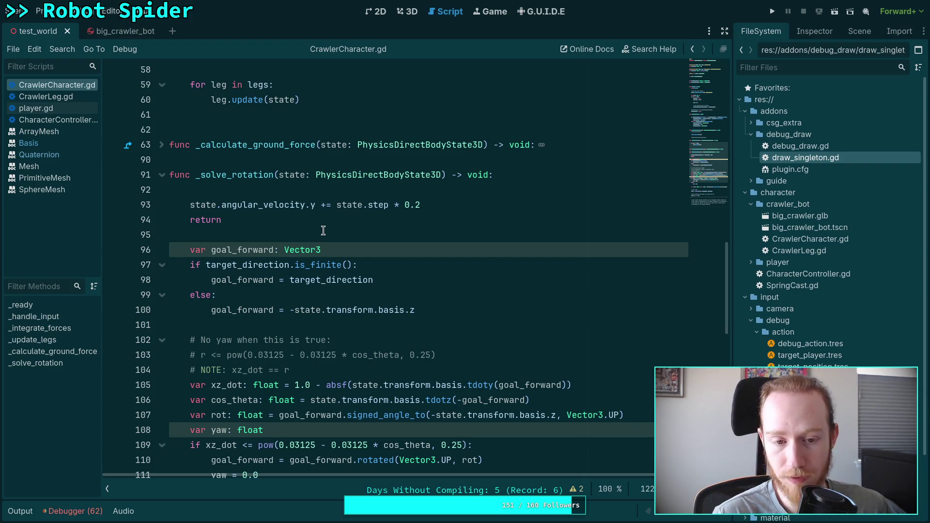
pyautogui.click(337, 322)
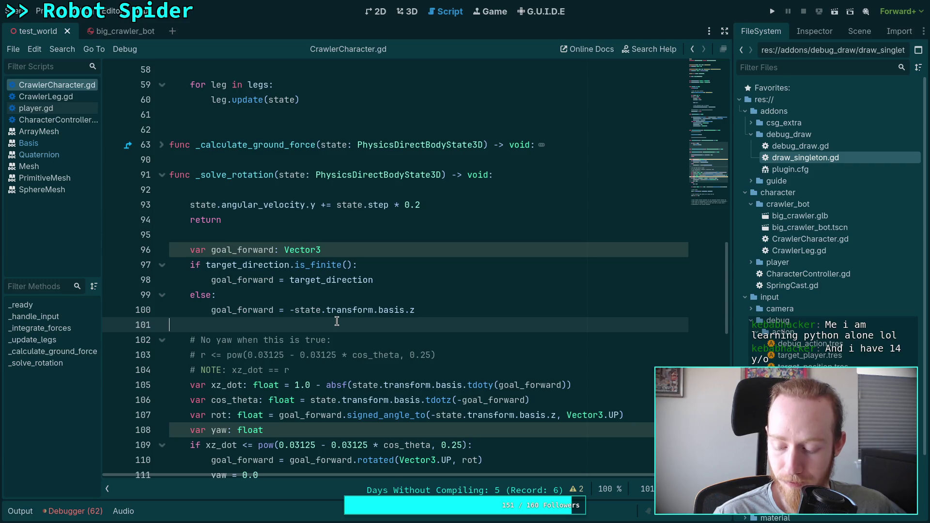
pyautogui.scroll(-10, 338, 321)
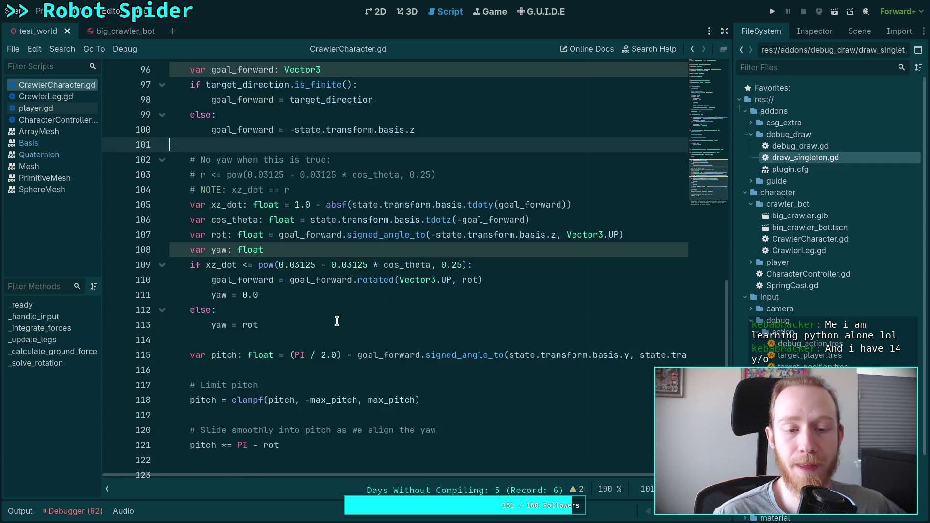
pyautogui.click(427, 323)
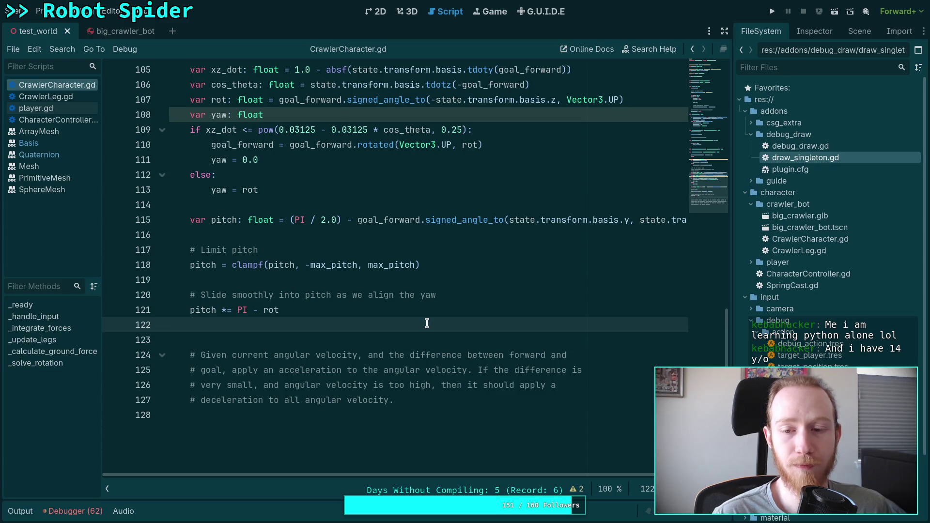
pyautogui.scroll(10, 427, 323)
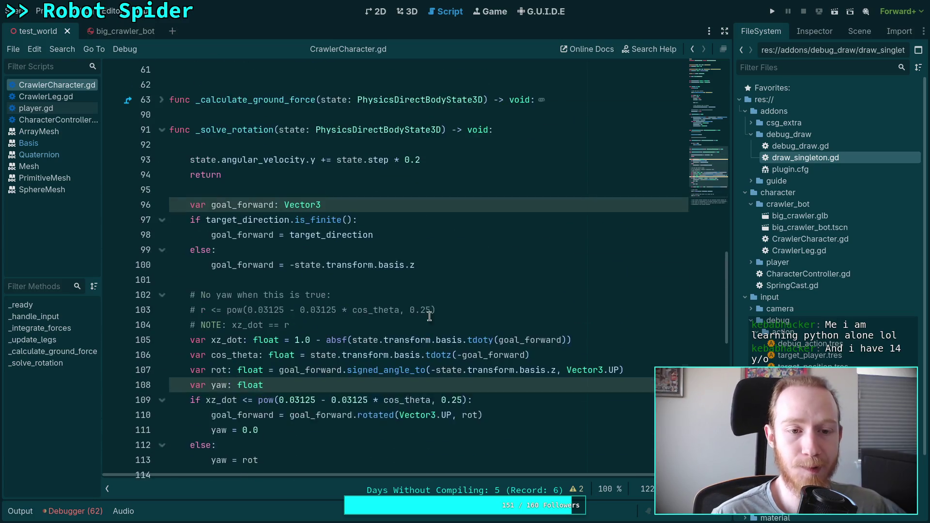
pyautogui.click(493, 231)
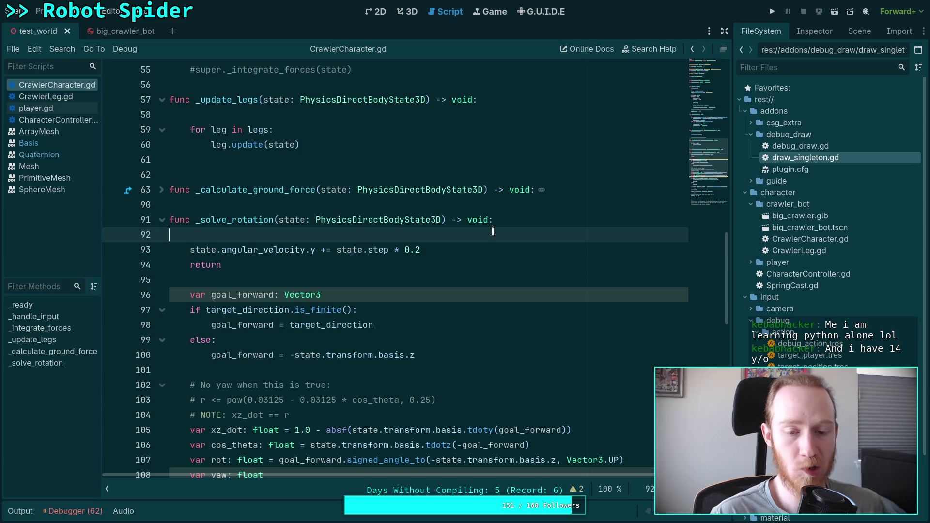
# Move the 'var yaw: float' declaration to the top of _solve_rotation and delete the stray var line
pyautogui.press('Return')
pyautogui.press('Return')
pyautogui.press('Up')
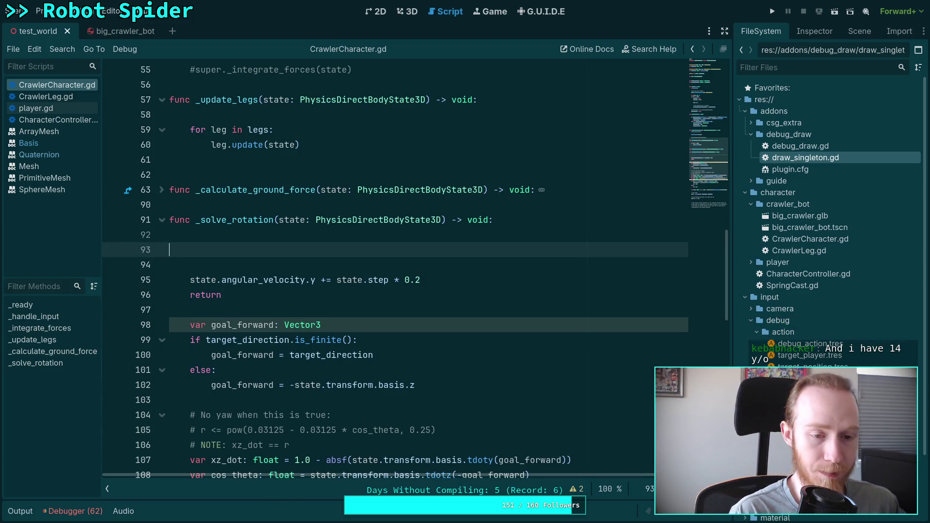
pyautogui.write('vay')
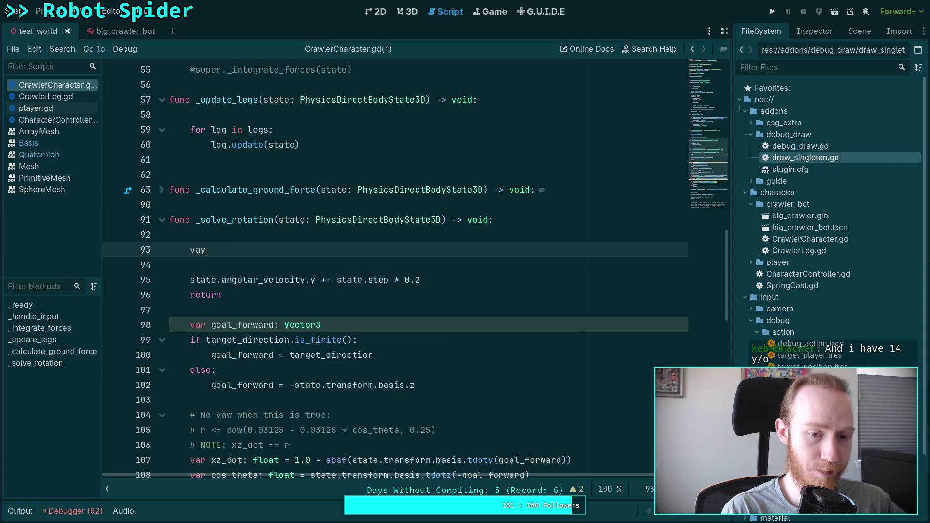
pyautogui.write('r')
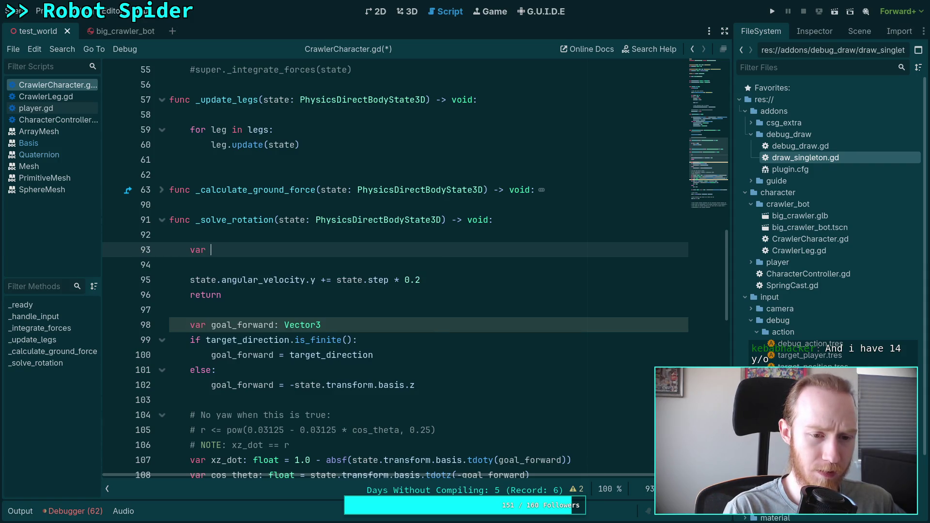
pyautogui.scroll(-10, 387, 266)
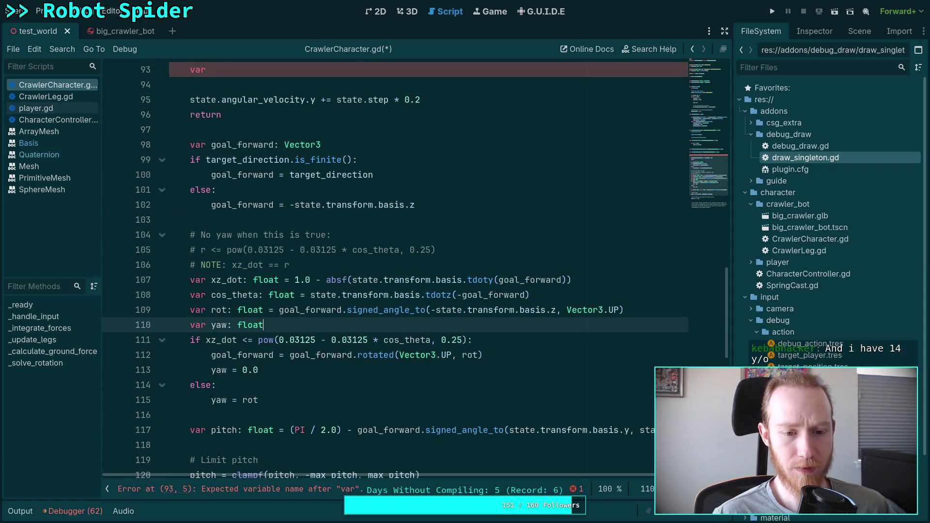
pyautogui.click(286, 310)
pyautogui.hotkey('alt', 'Up')
pyautogui.hotkey('alt', 'Up')
pyautogui.hotkey('alt', 'Up')
pyautogui.click(310, 84)
pyautogui.hotkey('ctrl', 'shift', 'k')
pyautogui.scroll(2, 477, 299)
# Initialise yaw to 'PI / 12.0' without parentheses and add a blank line below it
pyautogui.write('= ')
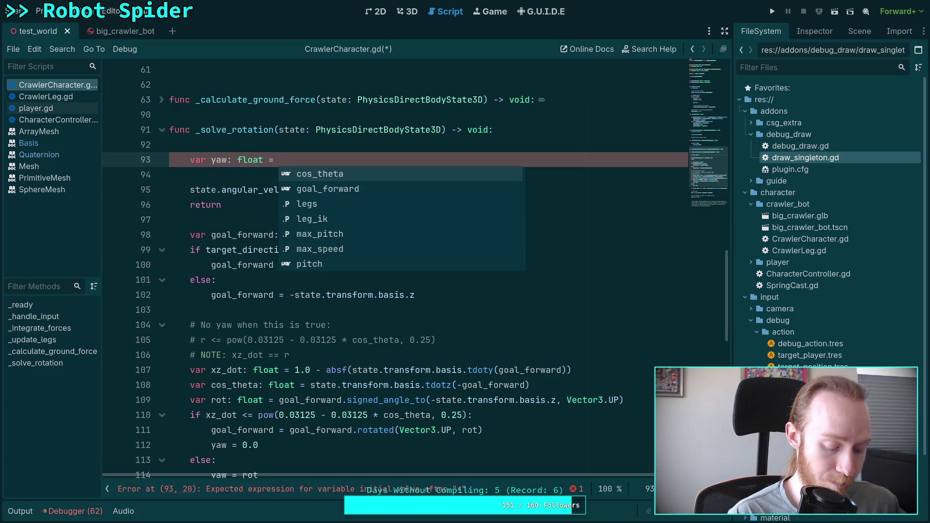
pyautogui.write('(PI / 12')
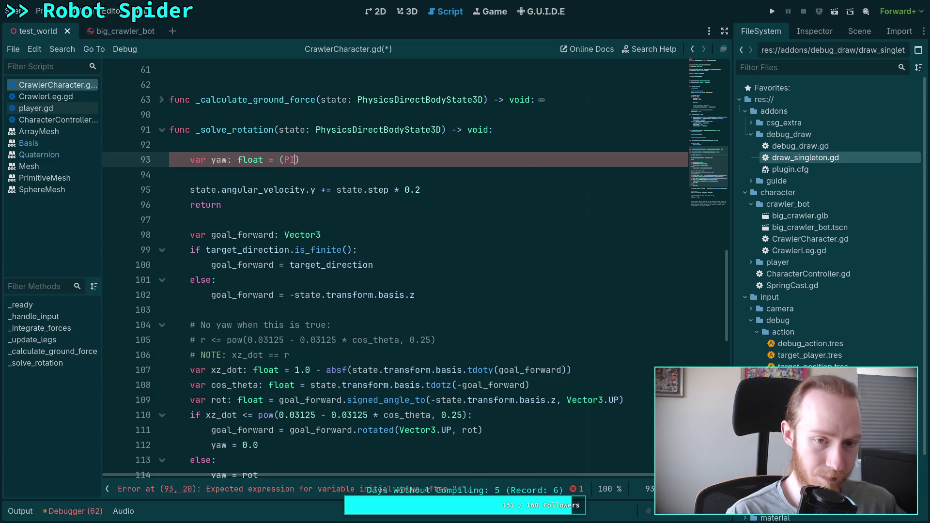
pyautogui.write(')')
pyautogui.press('Left')
pyautogui.write('.0')
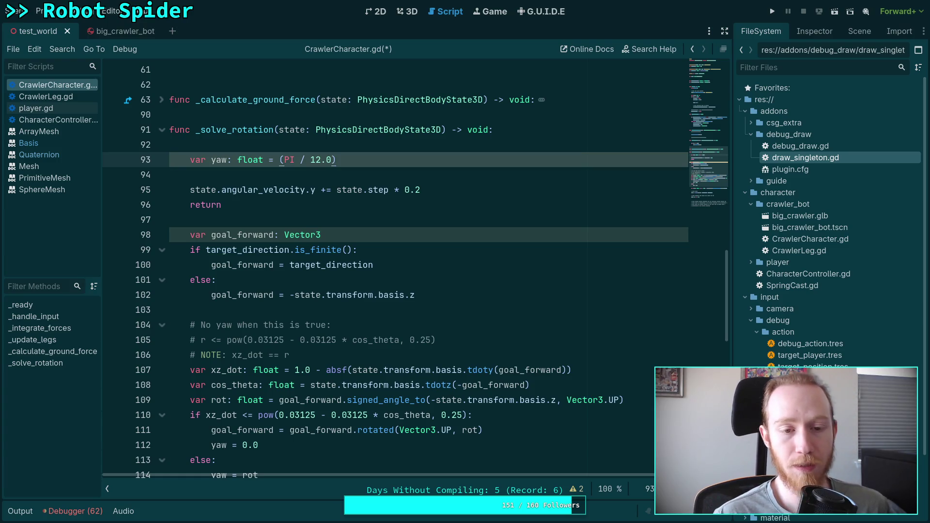
pyautogui.click(280, 160)
pyautogui.press('Delete')
pyautogui.press('End')
pyautogui.press('BackSpace')
pyautogui.press('Down')
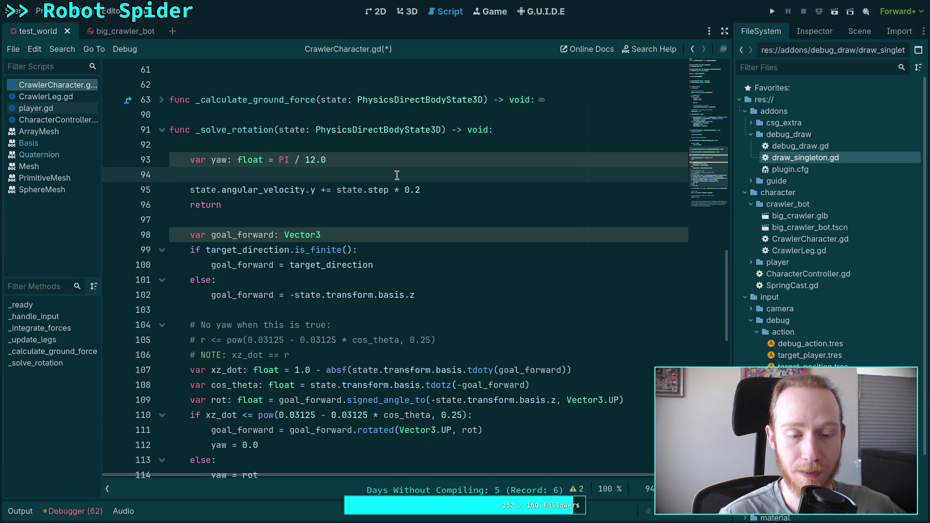
pyautogui.hotkey('ctrl', 'shift', 'Return')
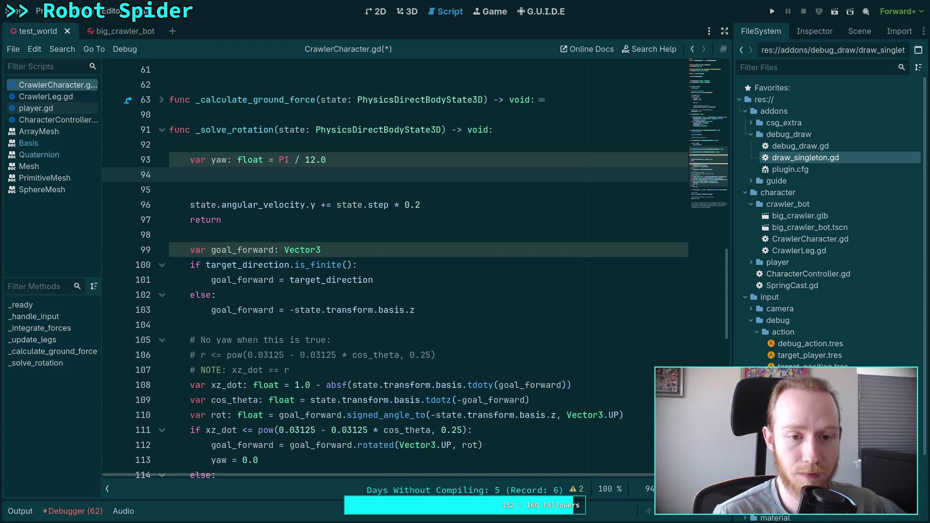
pyautogui.moveTo(227, 160); pyautogui.dragTo(263, 160)
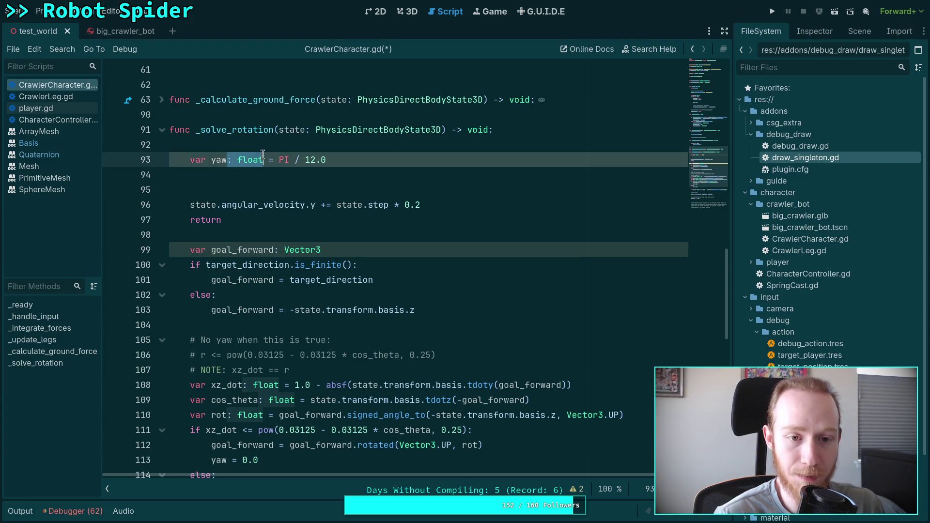
pyautogui.moveTo(447, 130); pyautogui.dragTo(488, 133)
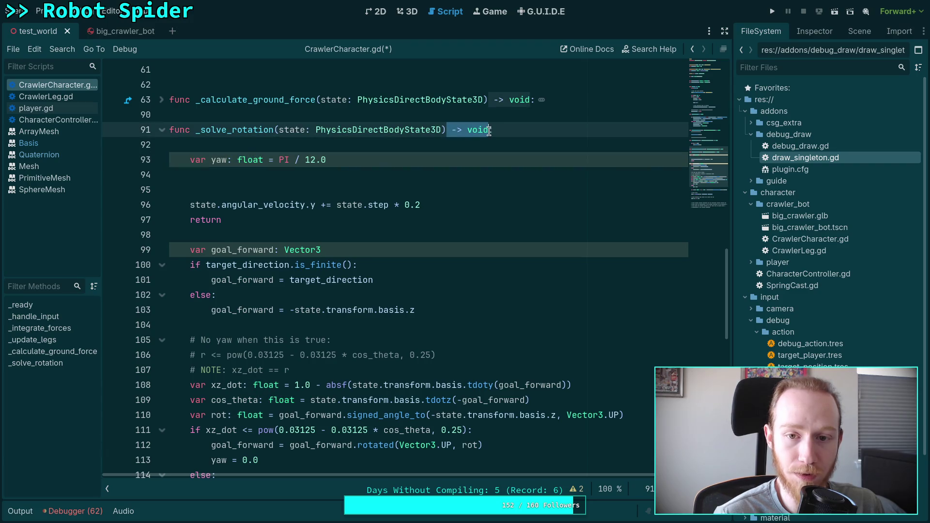
pyautogui.click(312, 176)
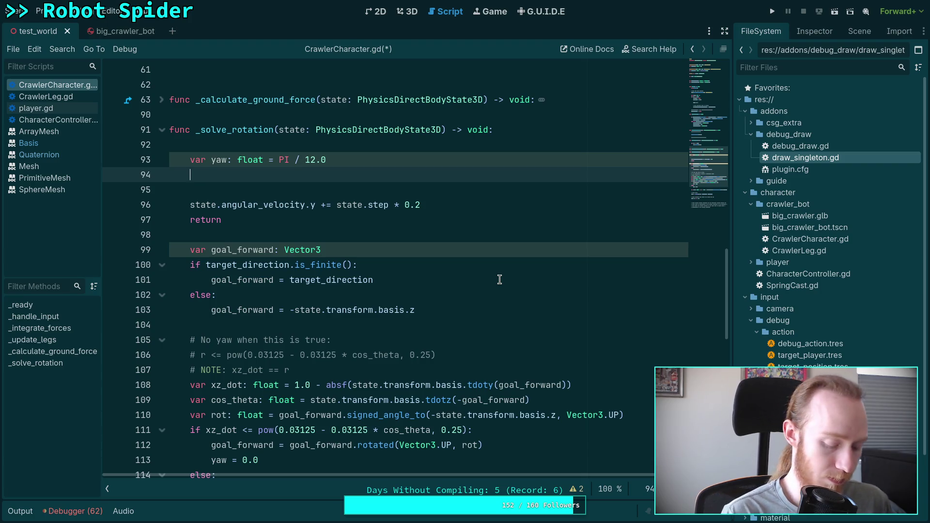
pyautogui.write('var')
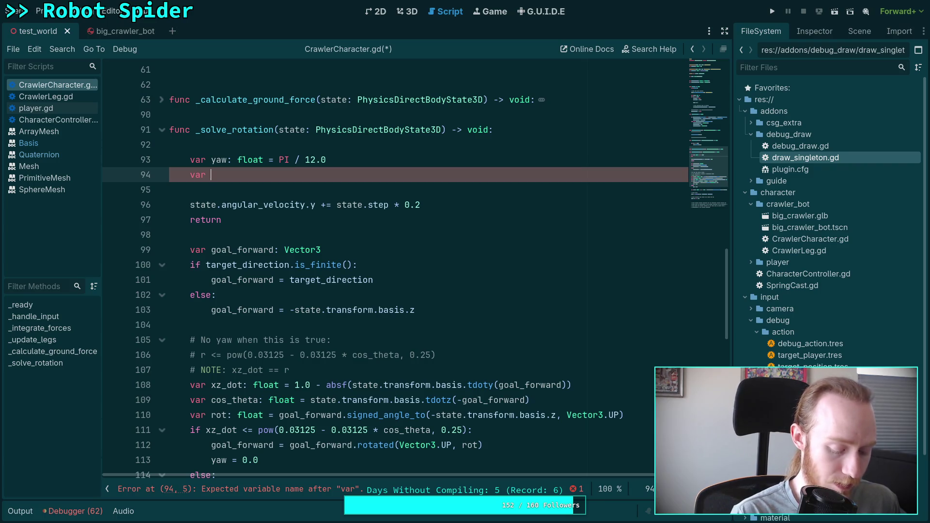
# Declare 'angular: Vector3 = state.transform.basis * Vector3(0.0, yaw, 0.0)' on line 94
pyautogui.write('an')
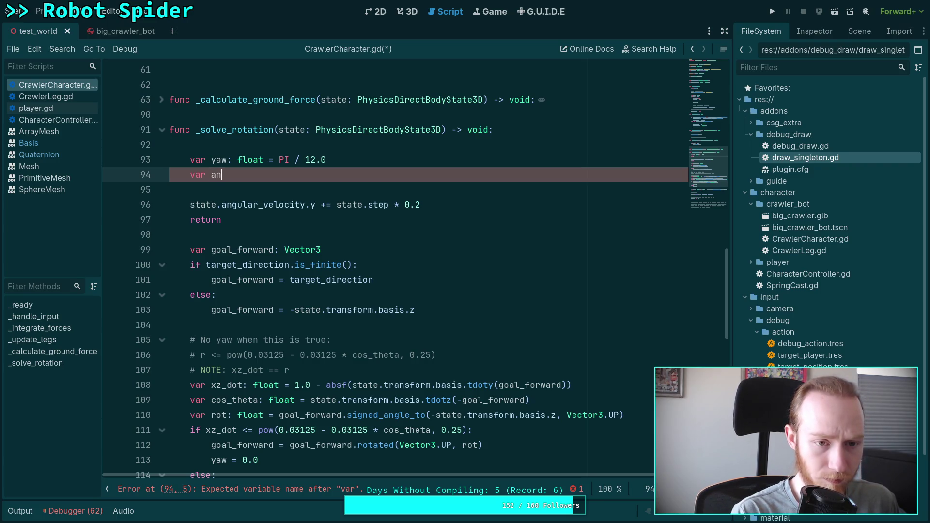
pyautogui.write('gular:')
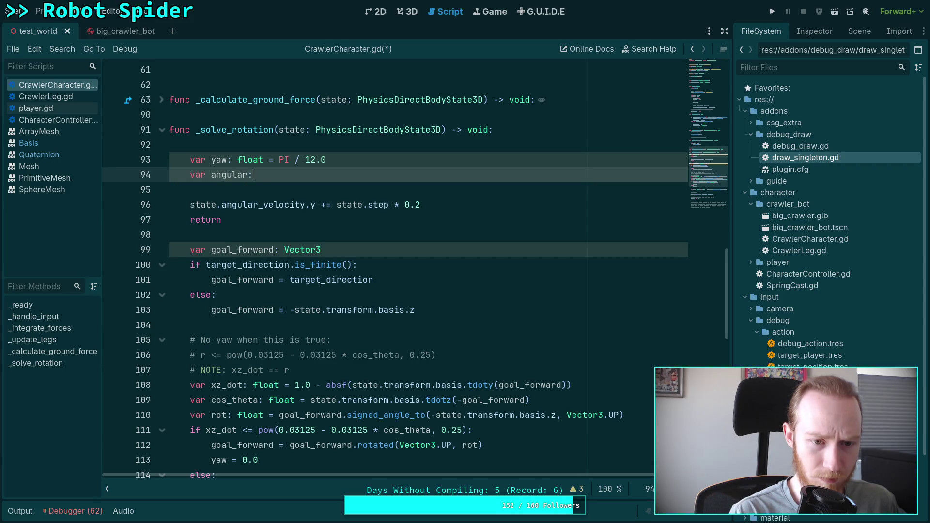
pyautogui.write(' Vector3 = ')
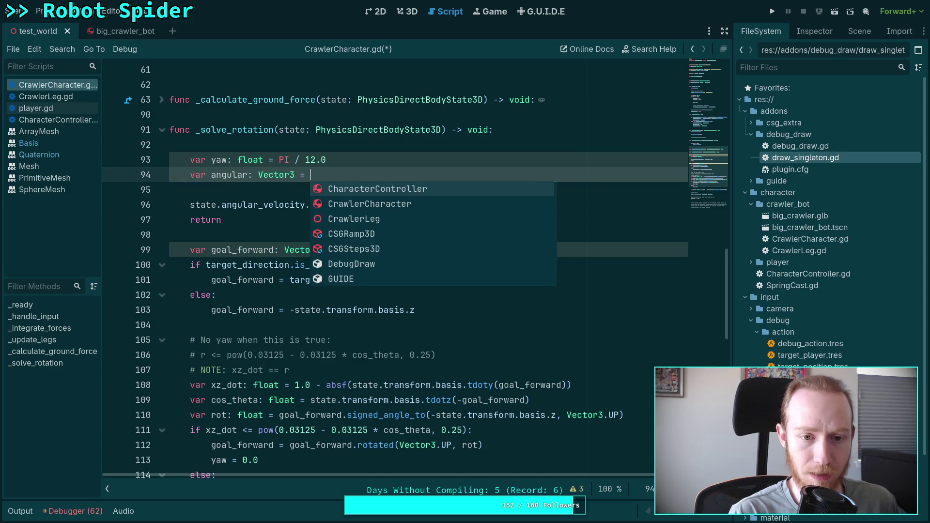
pyautogui.write('Vector3(')
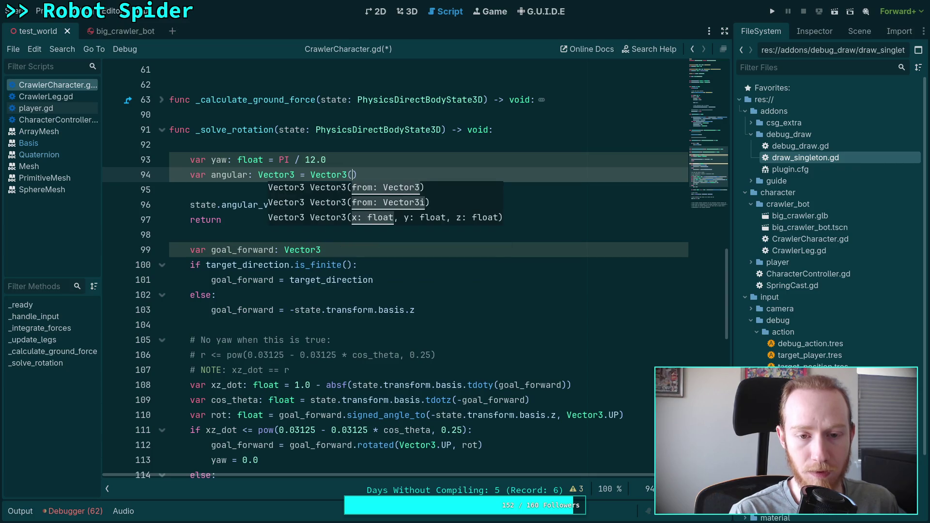
pyautogui.write('0.0, ')
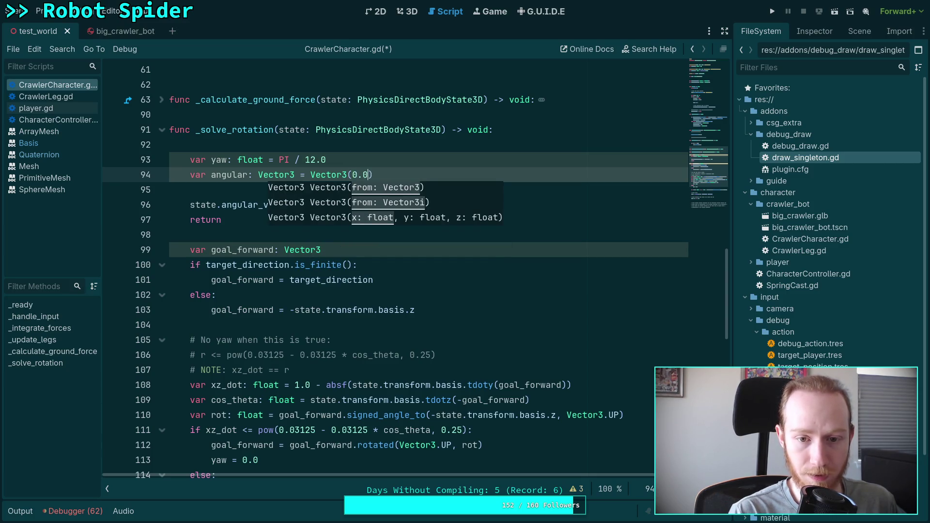
pyautogui.write('yaw, 0.0)')
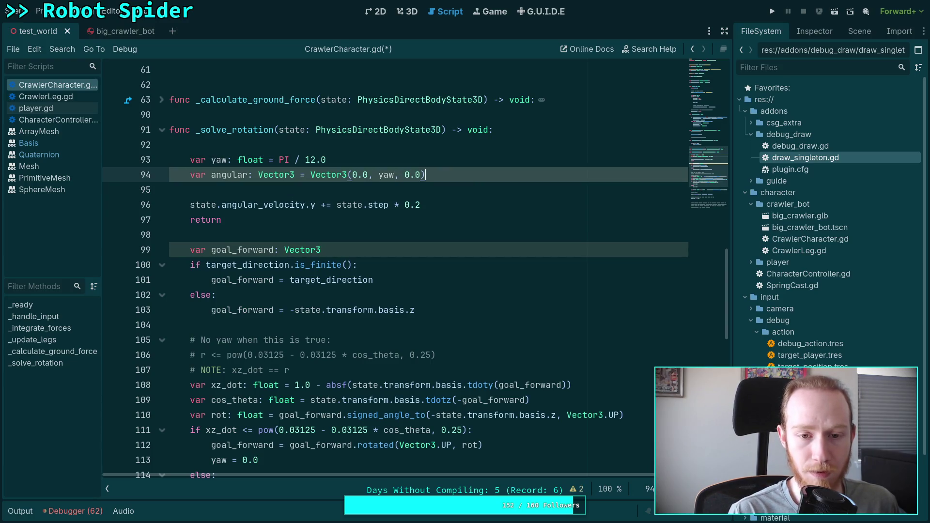
pyautogui.click(364, 175)
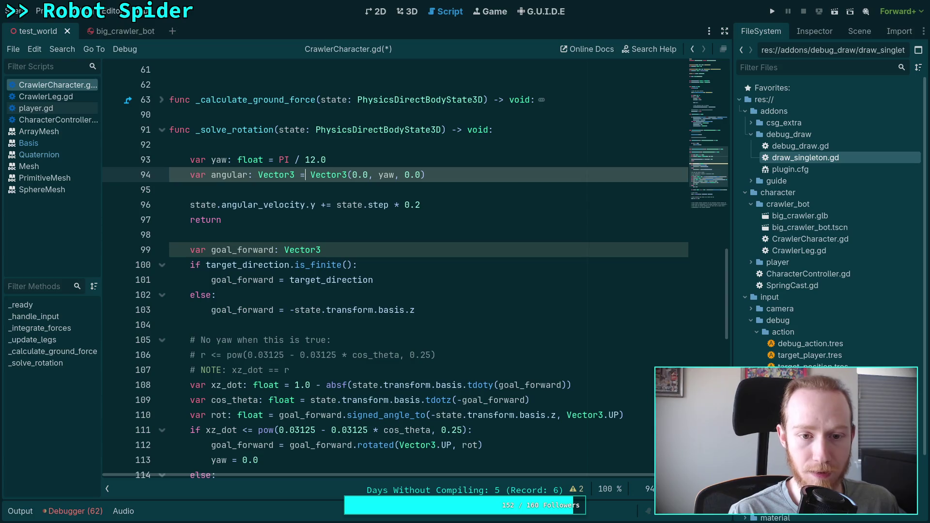
pyautogui.write('stat')
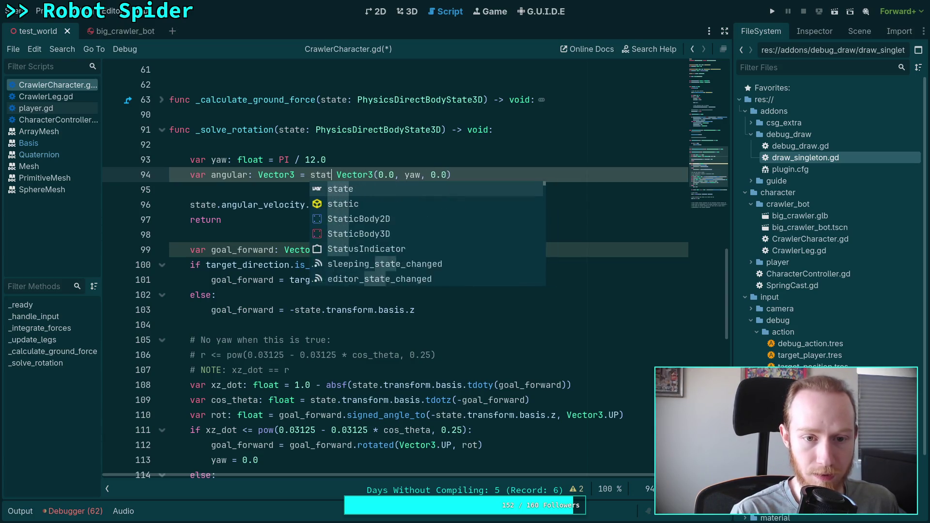
pyautogui.write('e.ba')
pyautogui.press('Escape')
pyautogui.press('BackSpace')
pyautogui.press('BackSpace')
pyautogui.write('transform')
pyautogui.press('Escape')
pyautogui.write('.basis *')
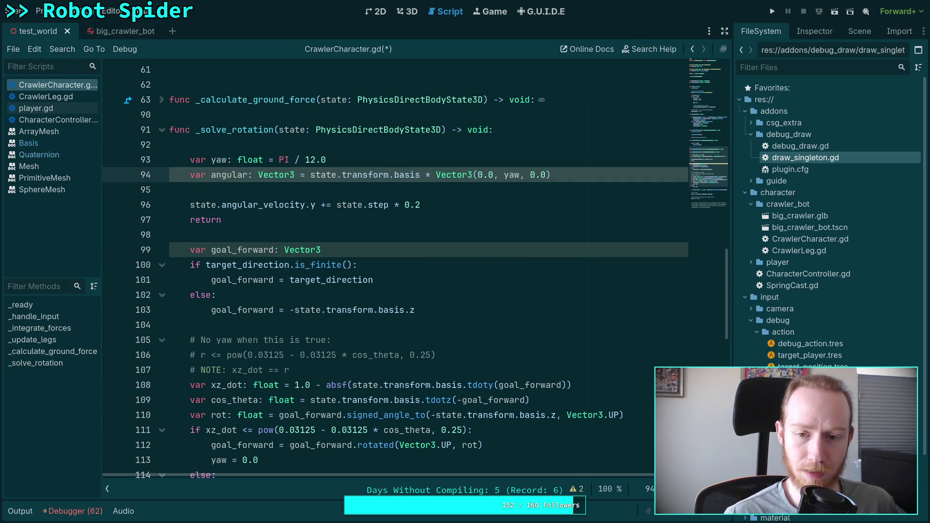
# Change line 96 to add 'state.step * 0.2 * angular' to the full angular_velocity, save, and run
pyautogui.press('Down')
pyautogui.press('Down')
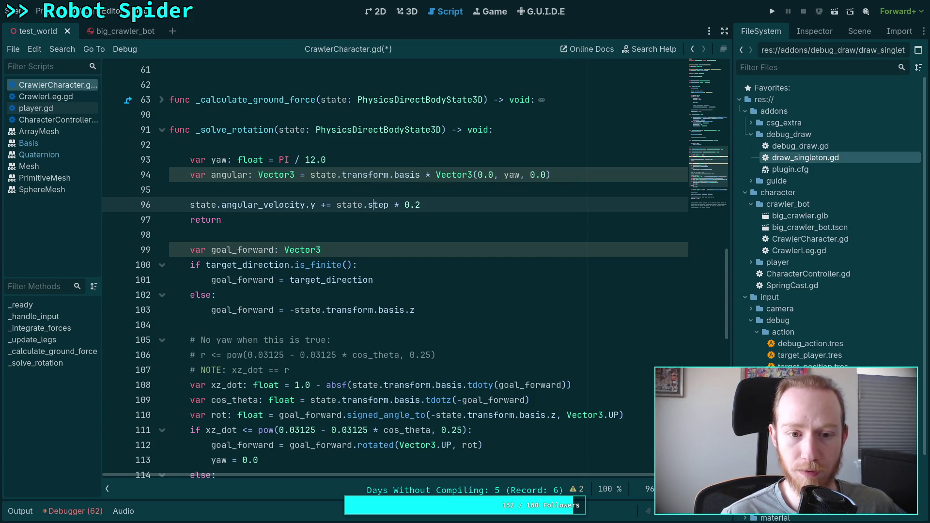
pyautogui.press('BackSpace')
pyautogui.press('BackSpace')
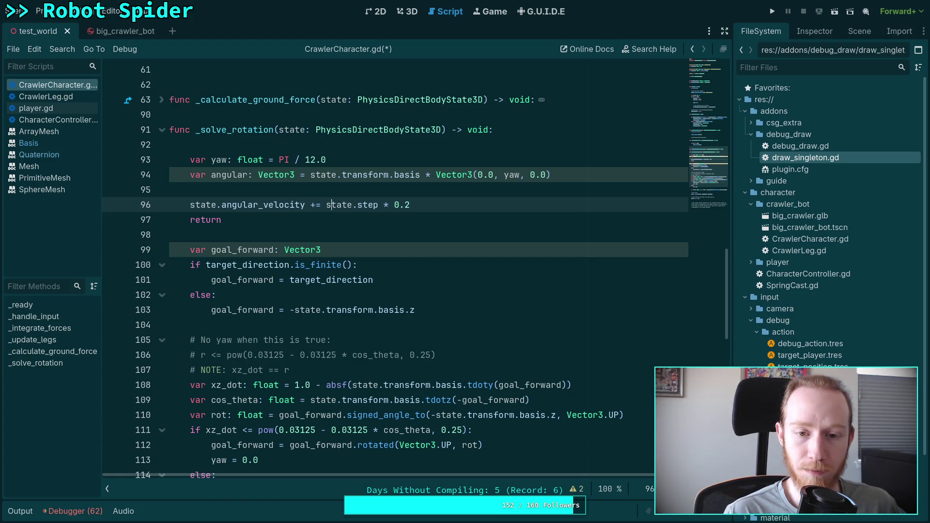
pyautogui.click(394, 205)
pyautogui.write('* a')
pyautogui.write('ngular')
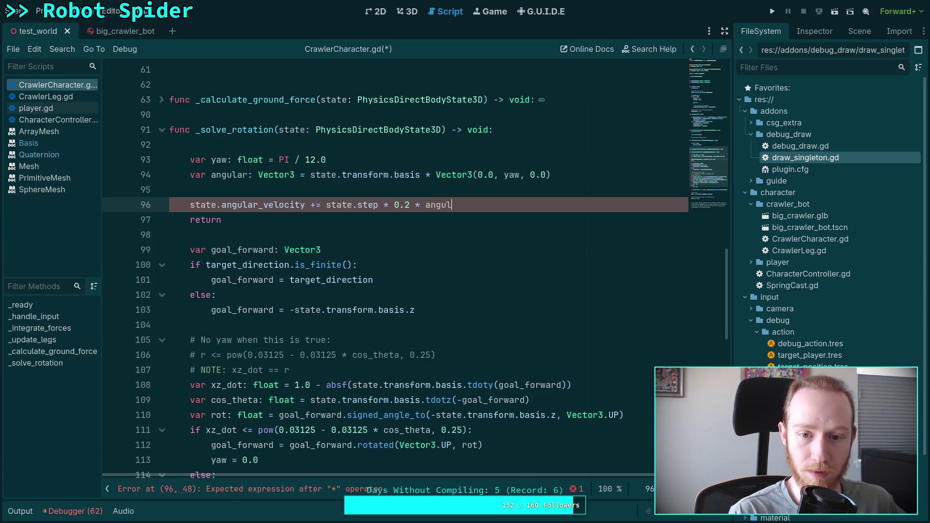
pyautogui.hotkey('ctrl', 's')
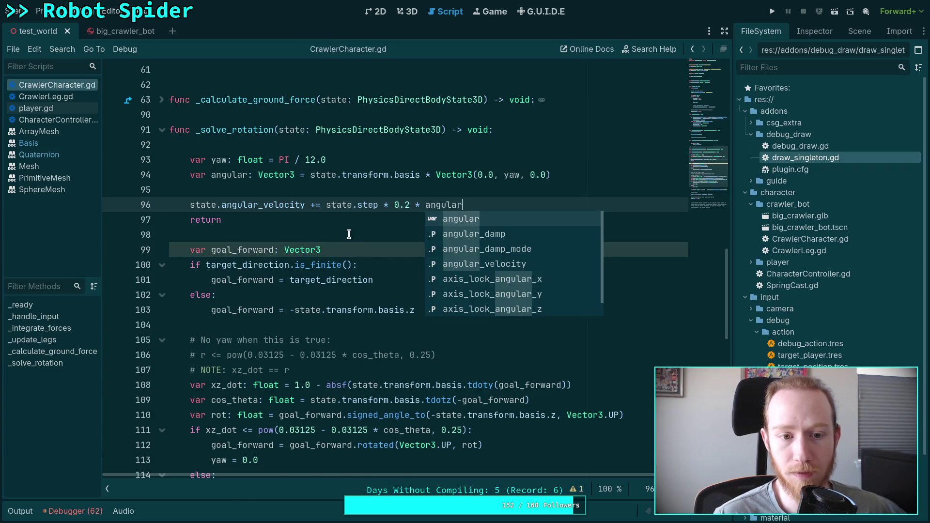
pyautogui.click(349, 234)
pyautogui.press('F5')
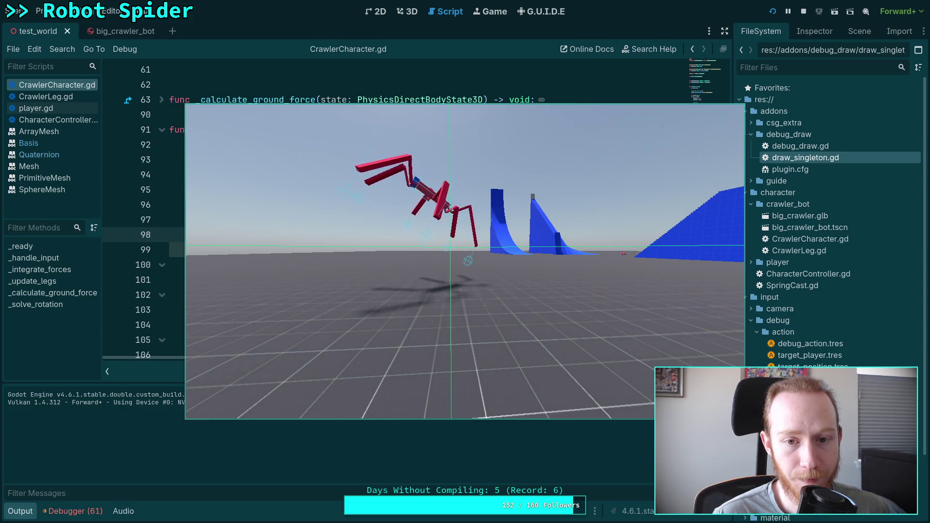
# Test the game without the 0.2 factor, then replace it with '0.5 *' on line 96
pyautogui.press('F8')
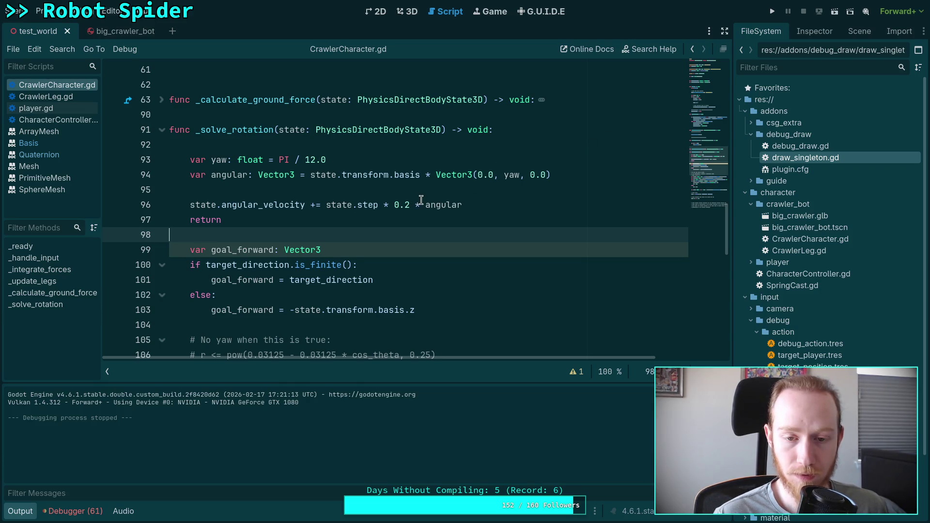
pyautogui.moveTo(422, 200); pyautogui.dragTo(395, 204)
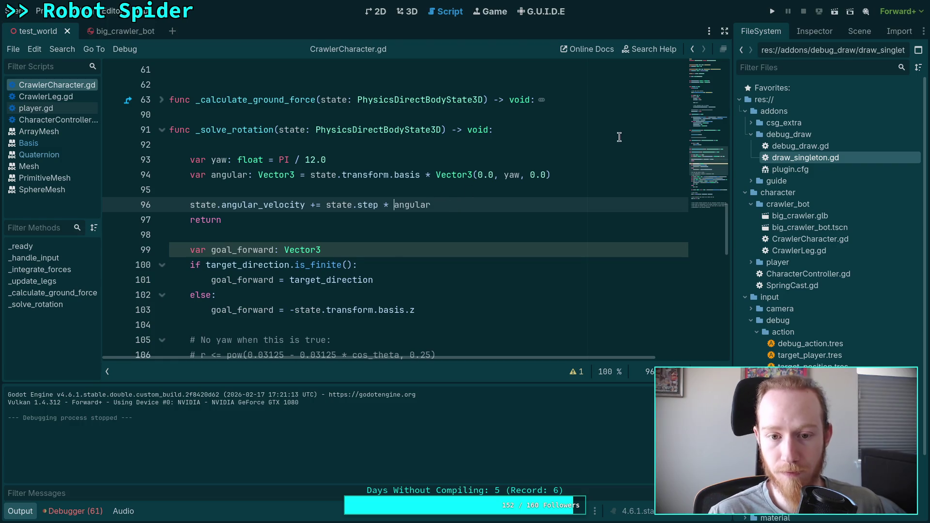
pyautogui.press('F5')
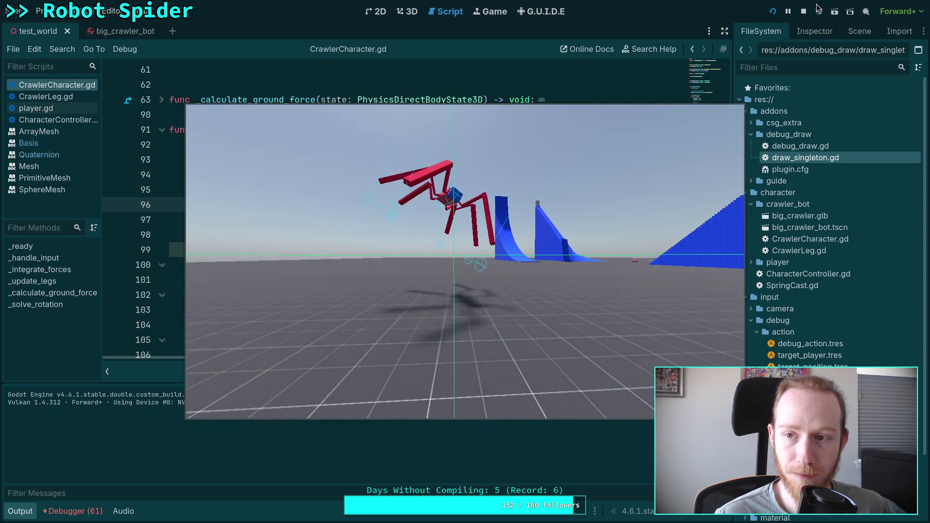
pyautogui.press('F8')
pyautogui.write('0.5 * angular')
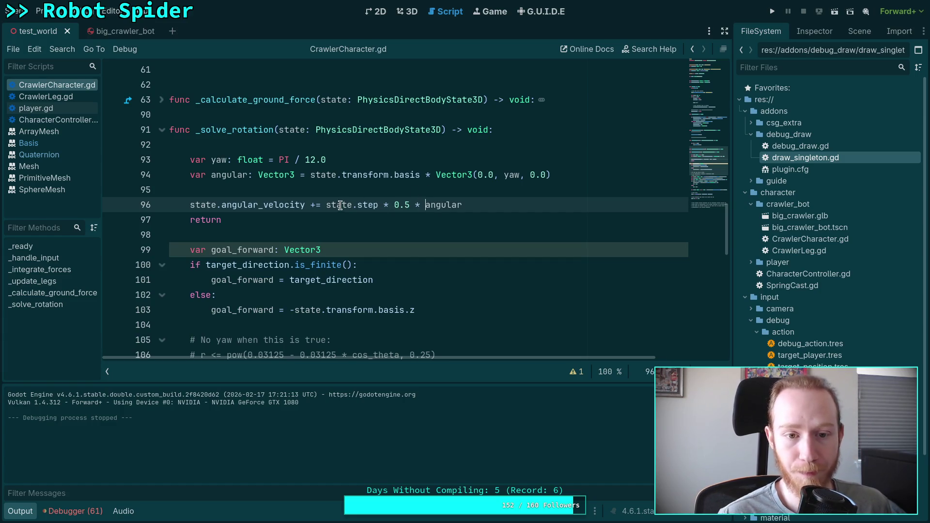
# Rotate the spider to a tilted orientation in the 3D view, test-run, and return to the script
pyautogui.click(408, 13)
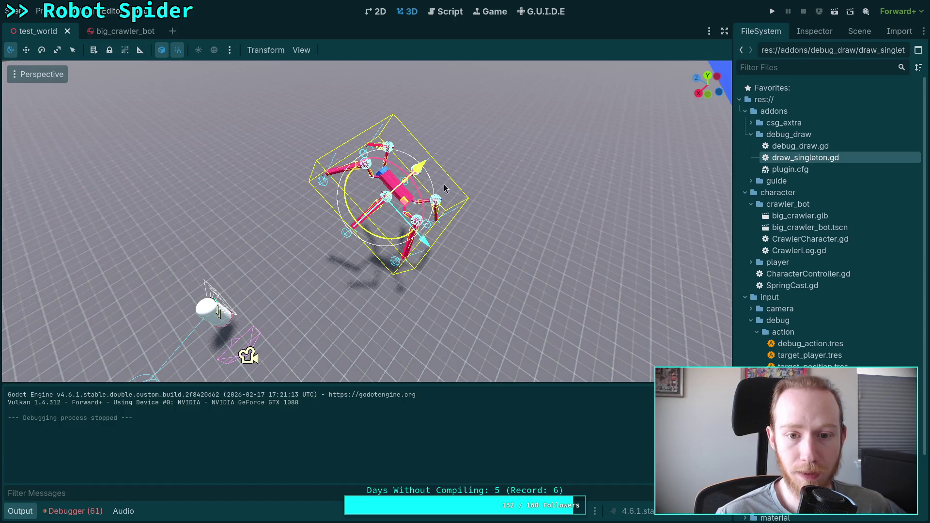
pyautogui.moveTo(421, 196); pyautogui.dragTo(396, 167)
pyautogui.moveTo(397, 225)
pyautogui.mouseDown()
pyautogui.moveTo(417, 206)
pyautogui.moveTo(393, 186)
pyautogui.moveTo(426, 173)
pyautogui.mouseUp()
pyautogui.click(775, 6)
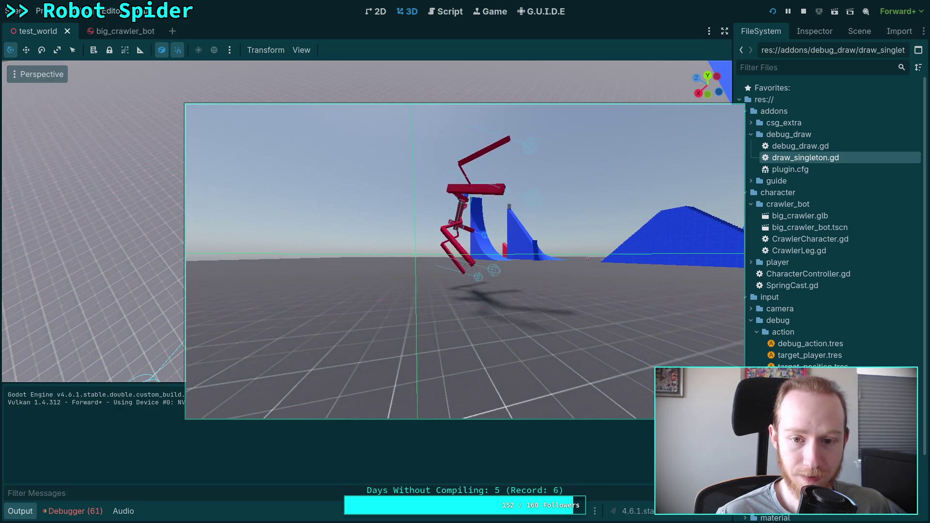
pyautogui.click(804, 11)
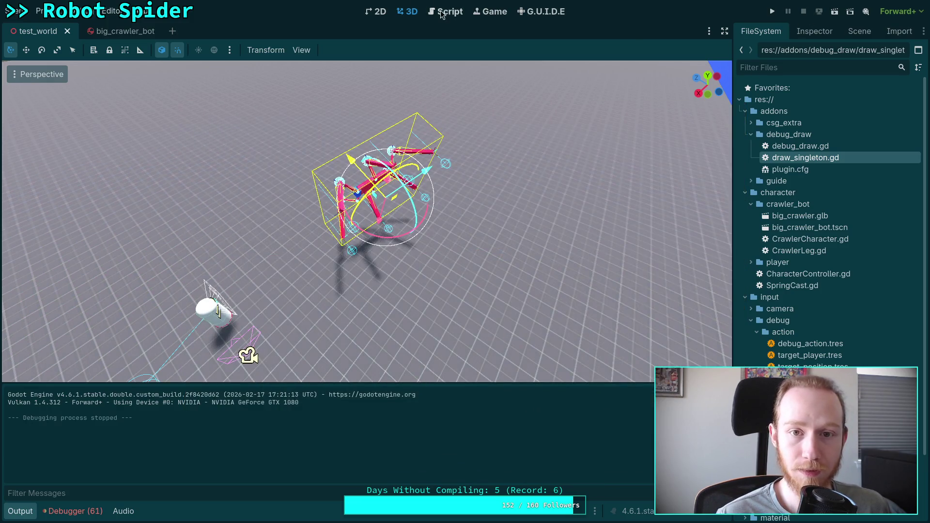
pyautogui.click(441, 12)
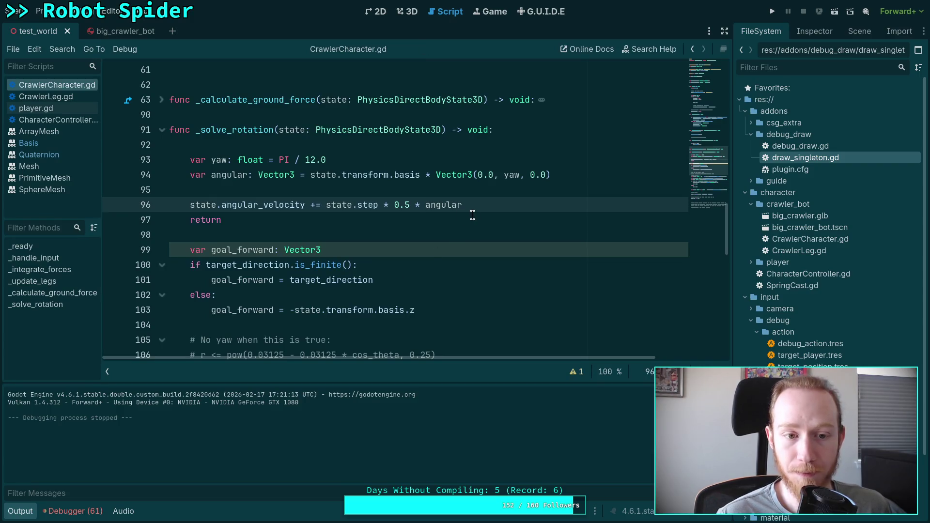
# On line 125, add 'state.angular_velocity += state.transform.basis * Vector3(pitch, yaw, 0.0)'
pyautogui.moveTo(311, 176); pyautogui.dragTo(574, 178)
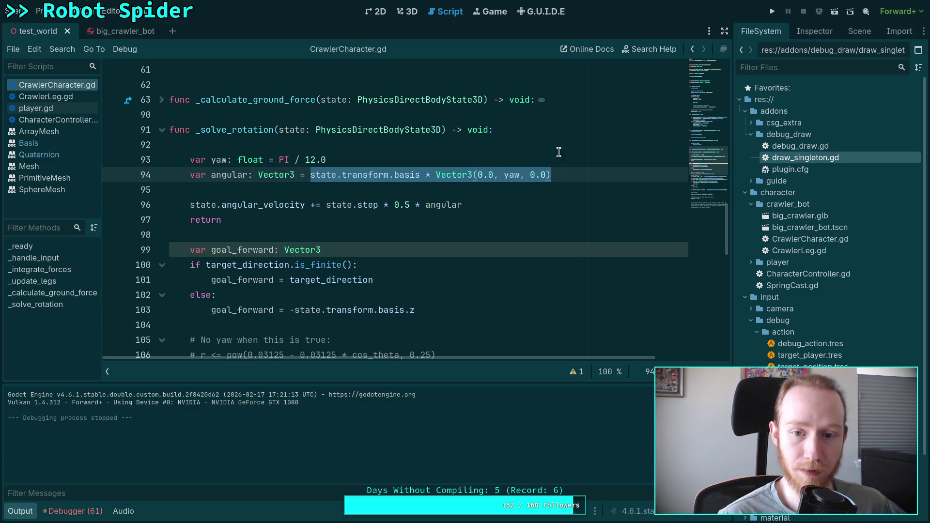
pyautogui.scroll(-10, 328, 205)
pyautogui.click(357, 186)
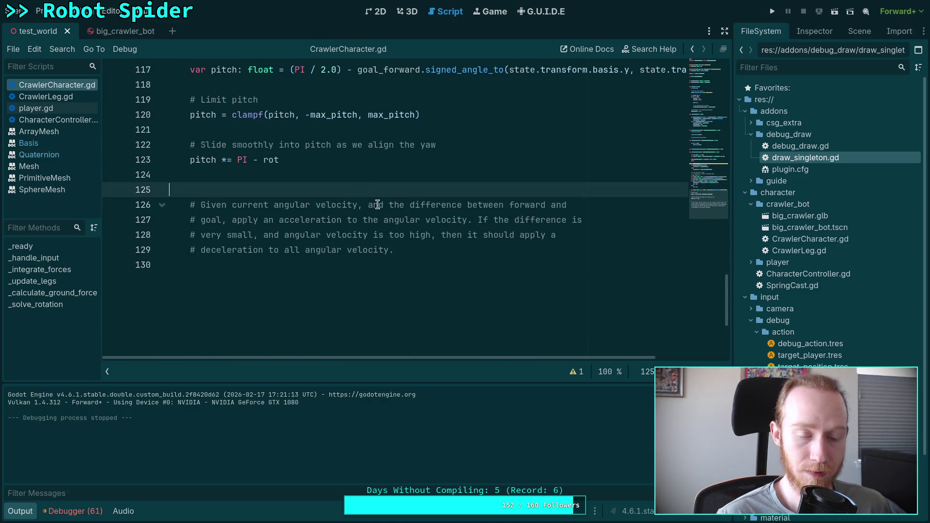
pyautogui.write('state.an')
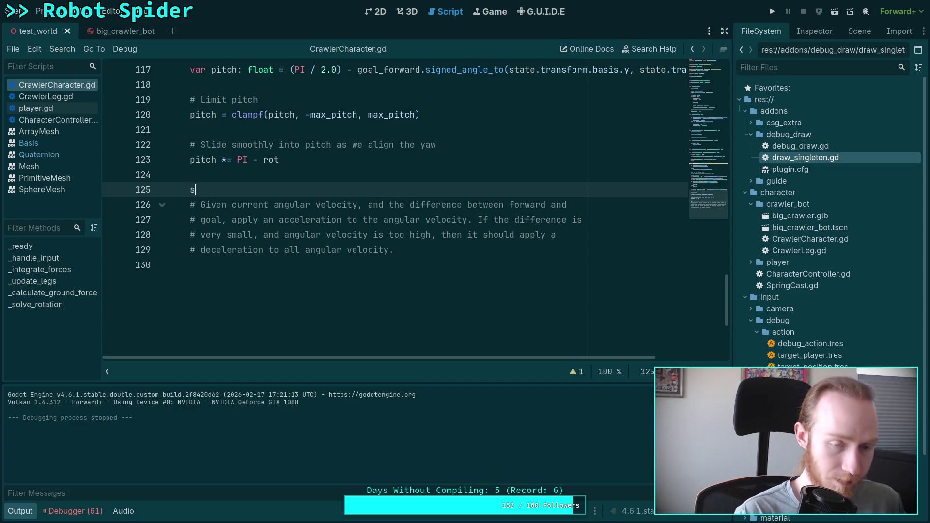
pyautogui.press('Return')
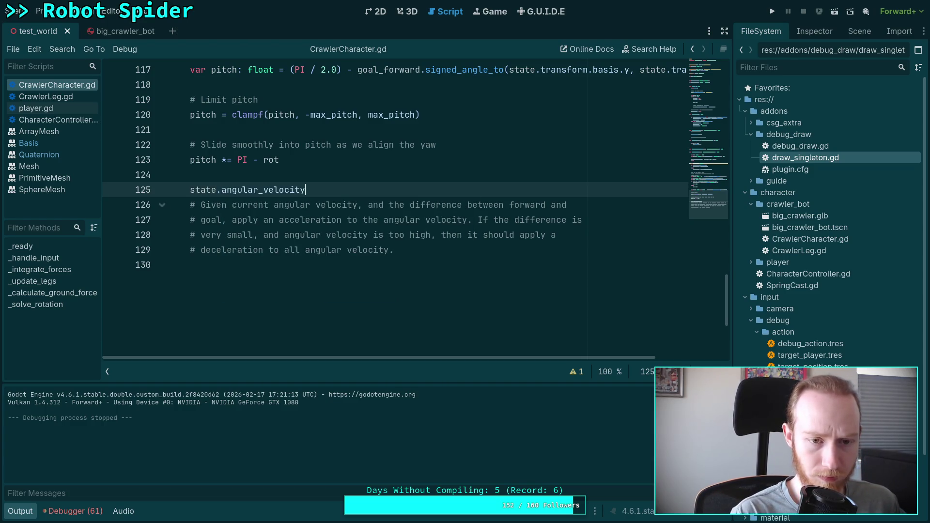
pyautogui.write(' +=')
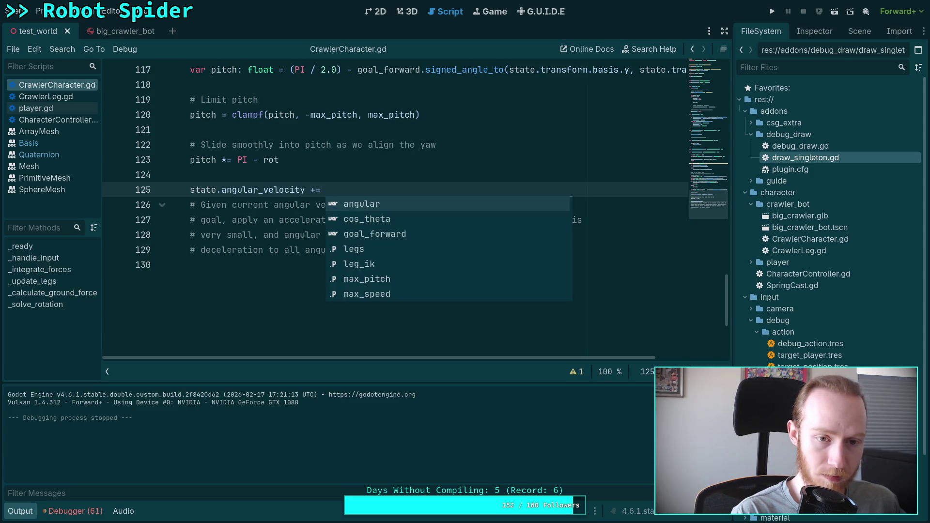
pyautogui.press('Up')
pyautogui.click(321, 189)
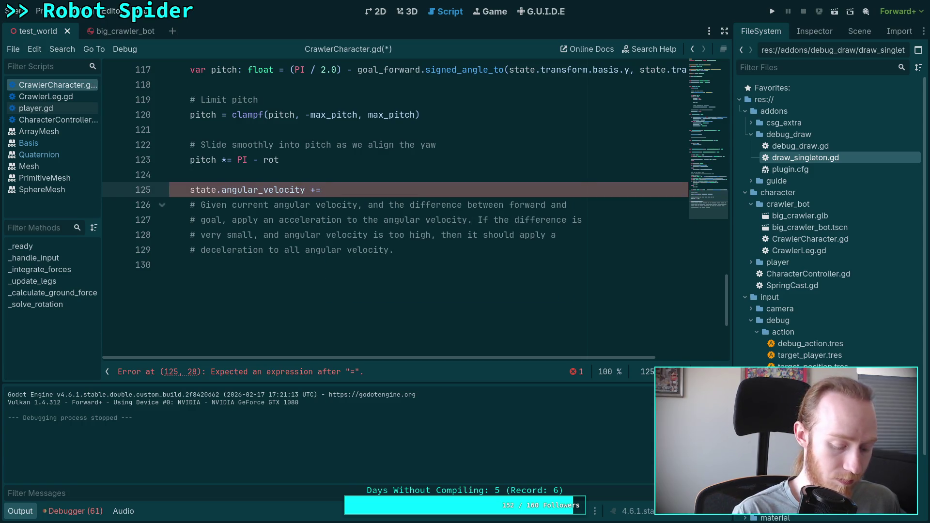
pyautogui.write('state.t')
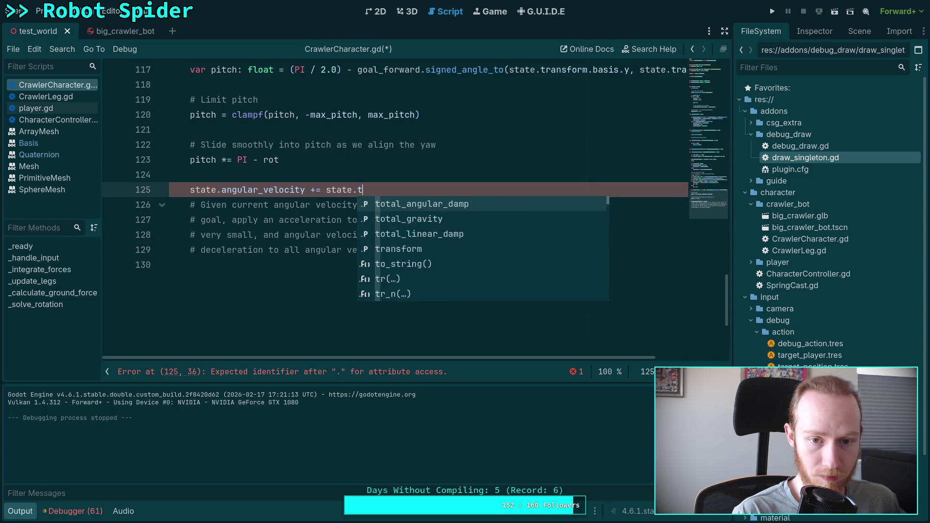
pyautogui.write('ransform.basis ')
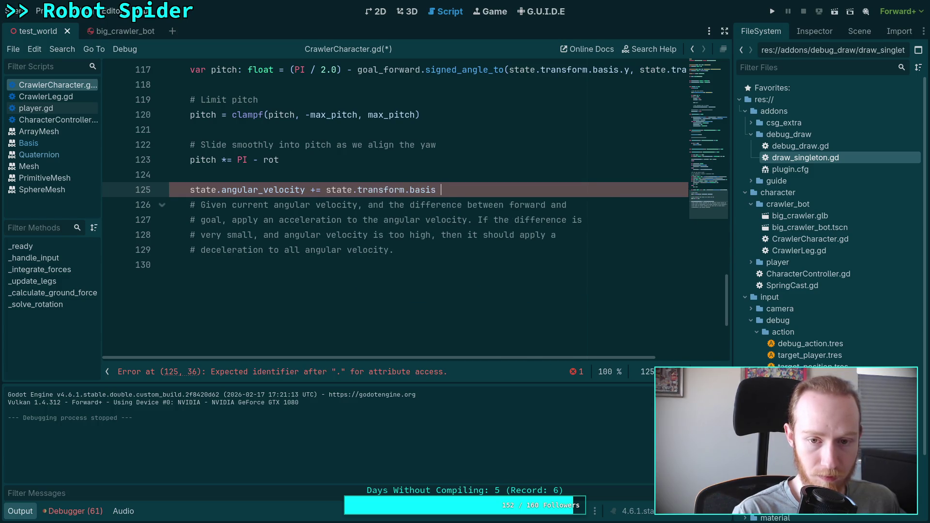
pyautogui.write('* Vecto')
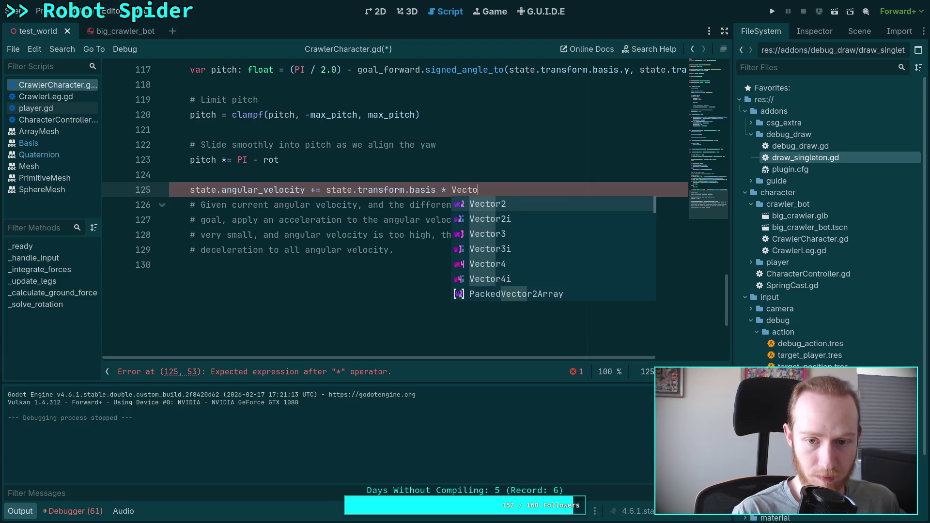
pyautogui.write('r3(pitch, yaw')
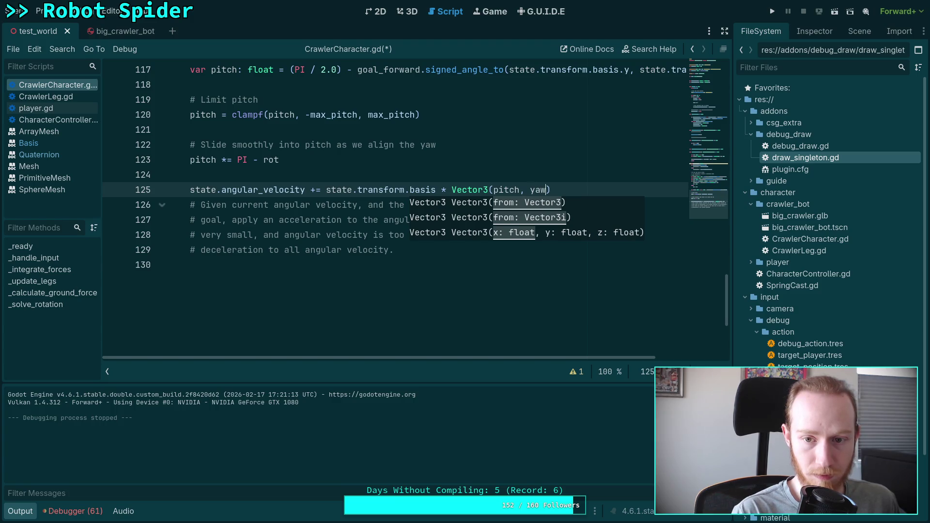
pyautogui.write(', 0.0)')
pyautogui.press('Return')
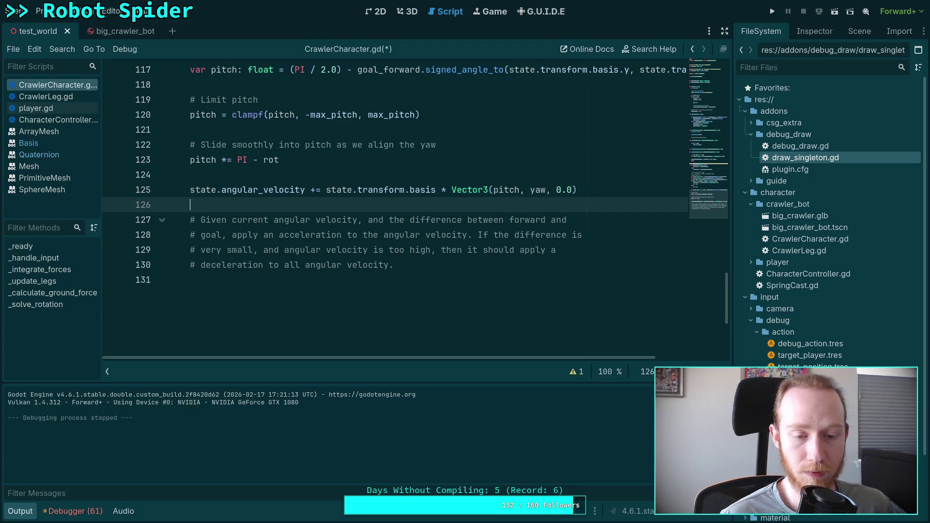
# Insert a '# TODO:' comment line above the angular velocity update
pyautogui.scroll(2, 474, 289)
pyautogui.click(373, 267)
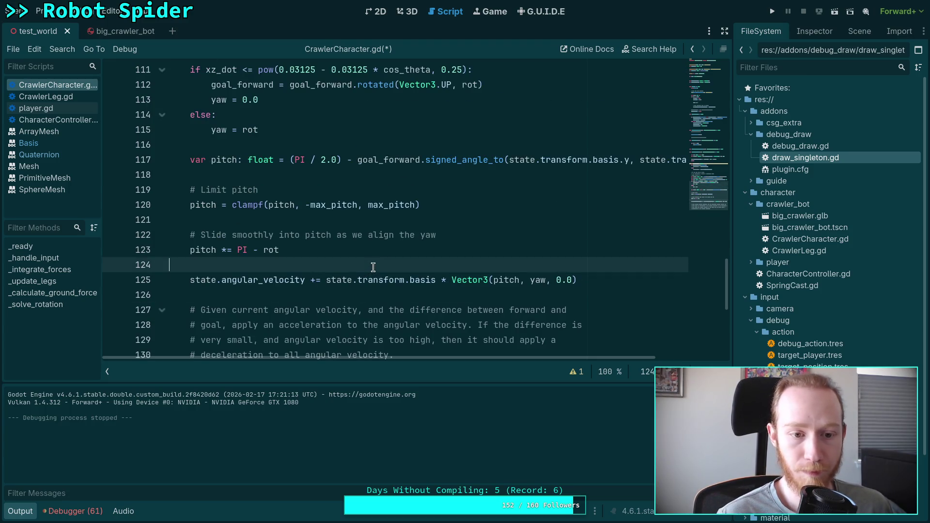
pyautogui.press('Return')
pyautogui.write('# TODO:')
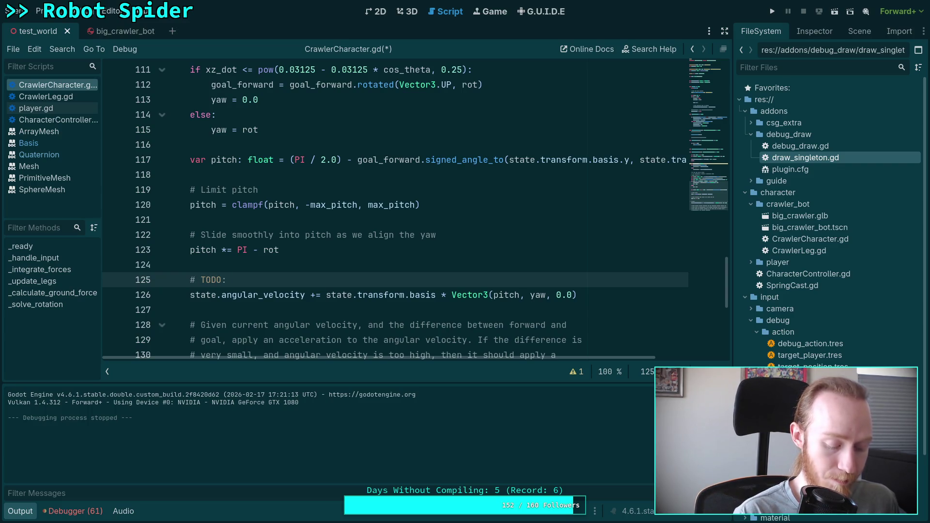
# Multiply line 126's angular velocity change by state.inverse_inertia
pyautogui.click(625, 294)
pyautogui.write('* state.inverse_inertia_tensor')
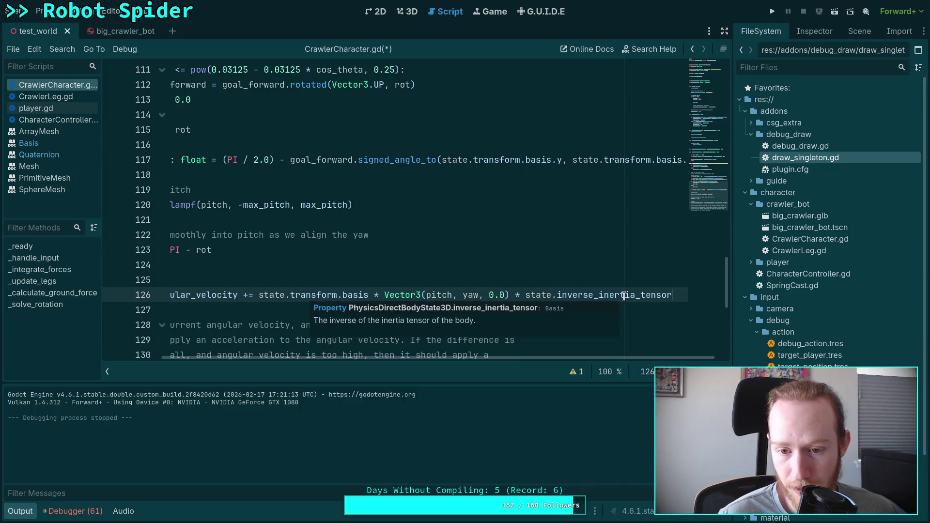
pyautogui.click(633, 295)
pyautogui.hotkey('shift', 'End')
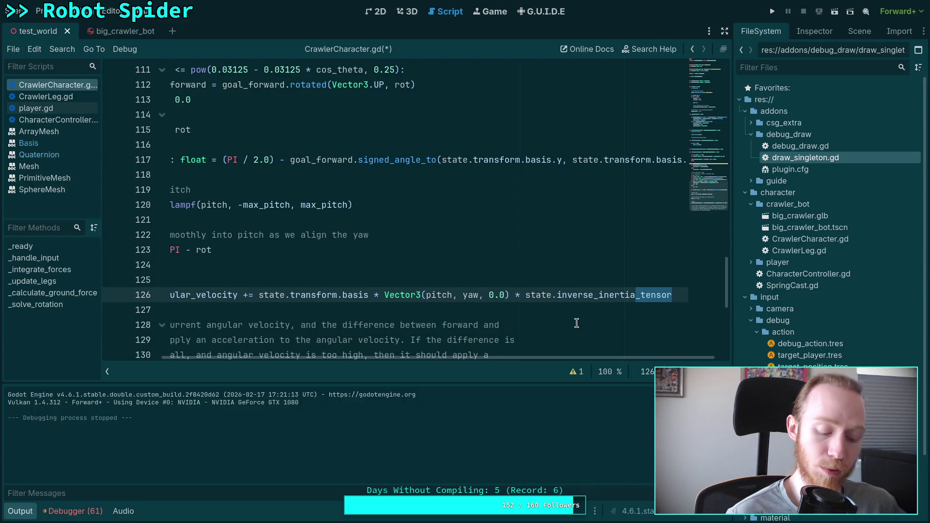
pyautogui.press('BackSpace')
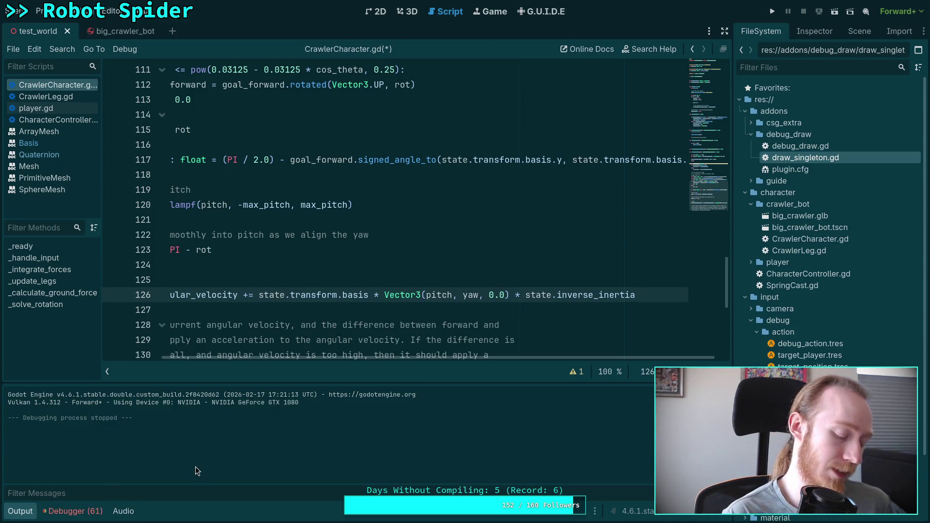
pyautogui.press('super+4')
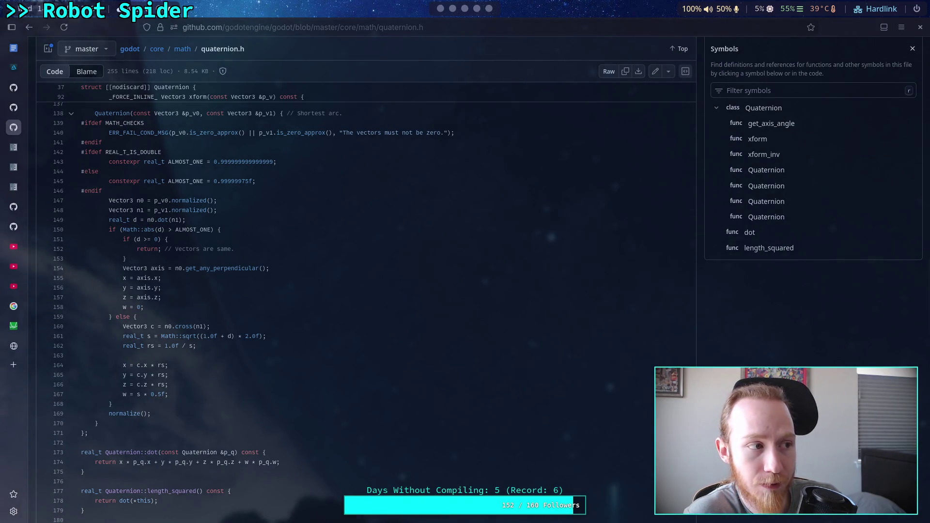
pyautogui.click(467, 11)
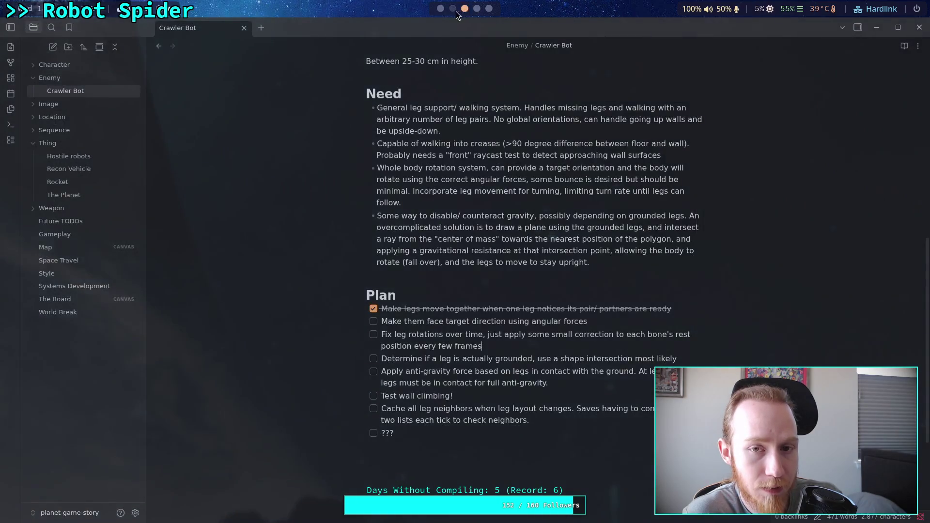
pyautogui.click(453, 8)
pyautogui.click(440, 8)
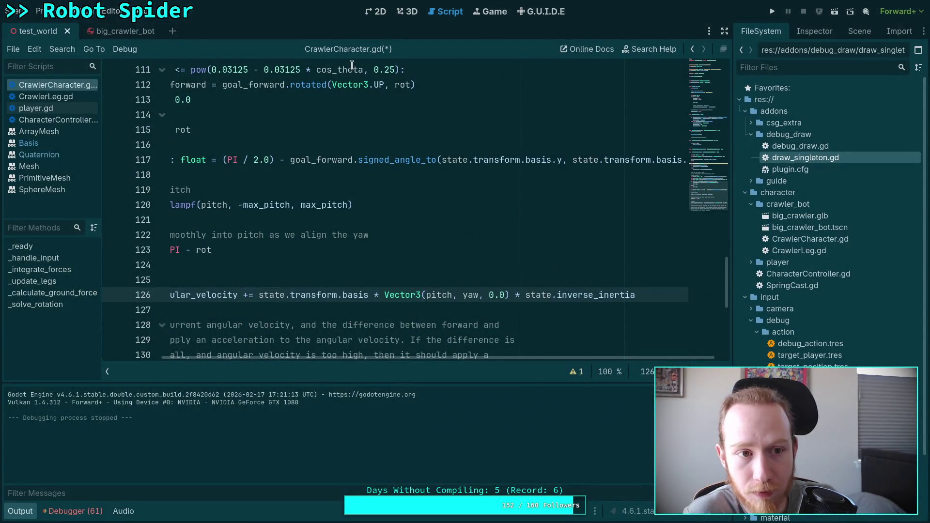
# In big_crawler_bot, show CrawlerBot's Mass Distribution settings in a widened Inspector
pyautogui.click(111, 31)
pyautogui.click(868, 36)
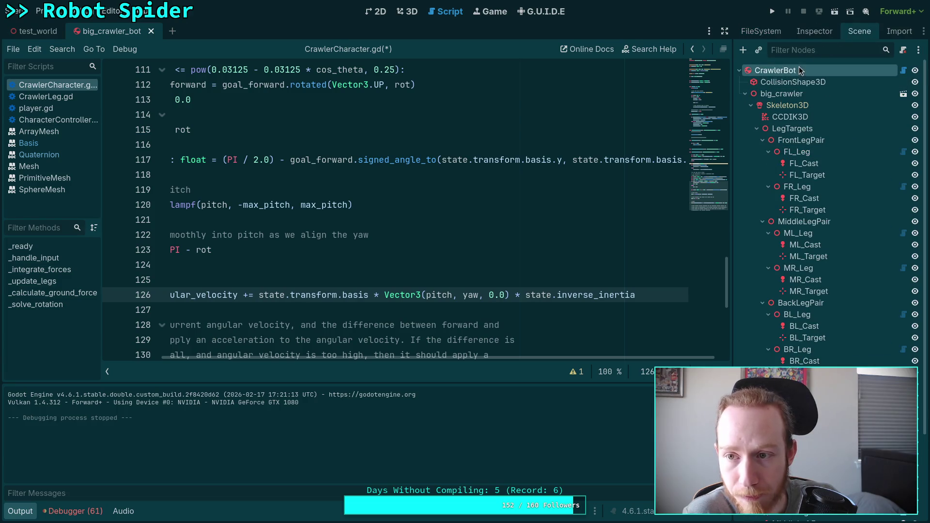
pyautogui.click(814, 31)
pyautogui.moveTo(732, 282); pyautogui.dragTo(669, 283)
pyautogui.scroll(-3, 716, 329)
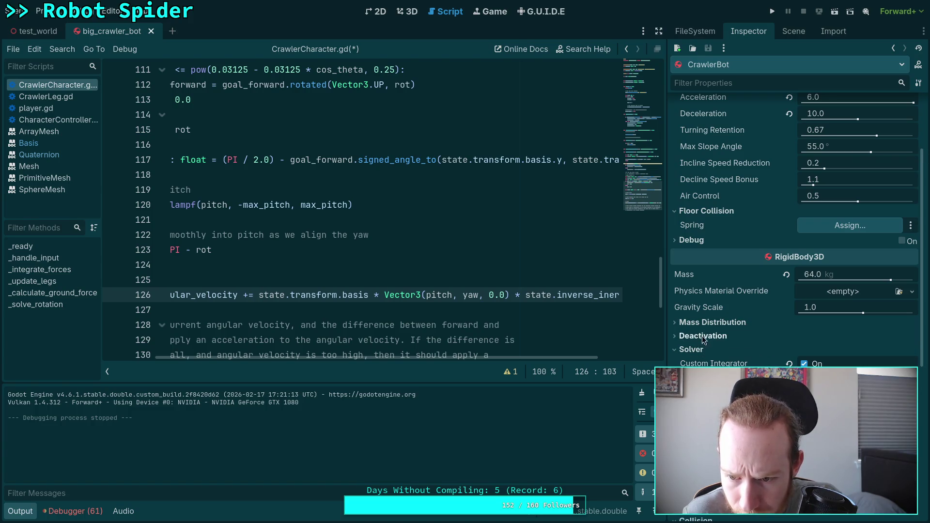
pyautogui.click(703, 322)
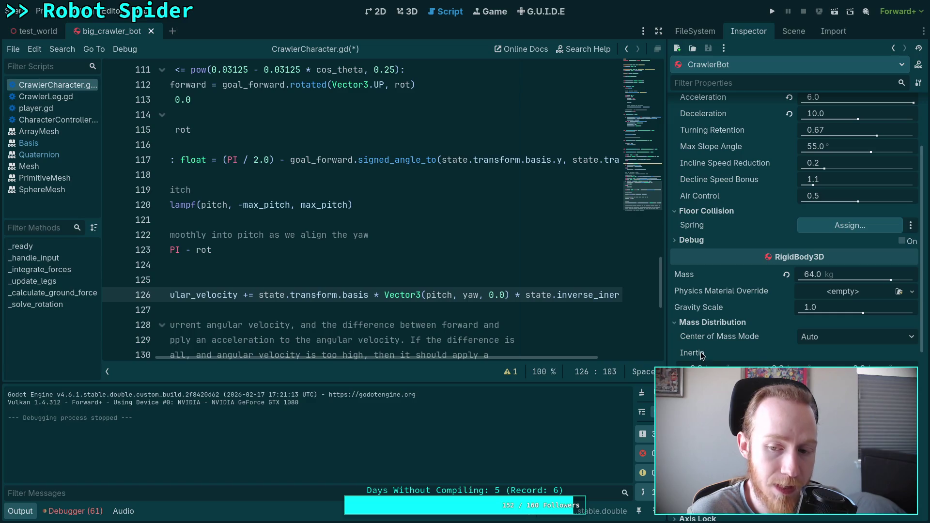
pyautogui.moveTo(703, 356)
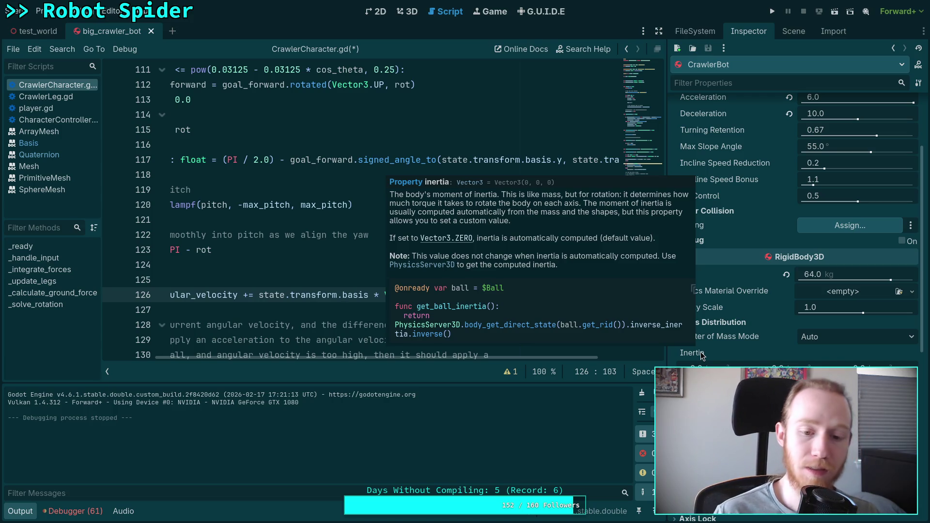
# Delete ' * state.inverse_inertia' from line 126
pyautogui.hscroll(3, 455, 334)
pyautogui.moveTo(457, 295); pyautogui.dragTo(599, 293)
pyautogui.press('BackSpace')
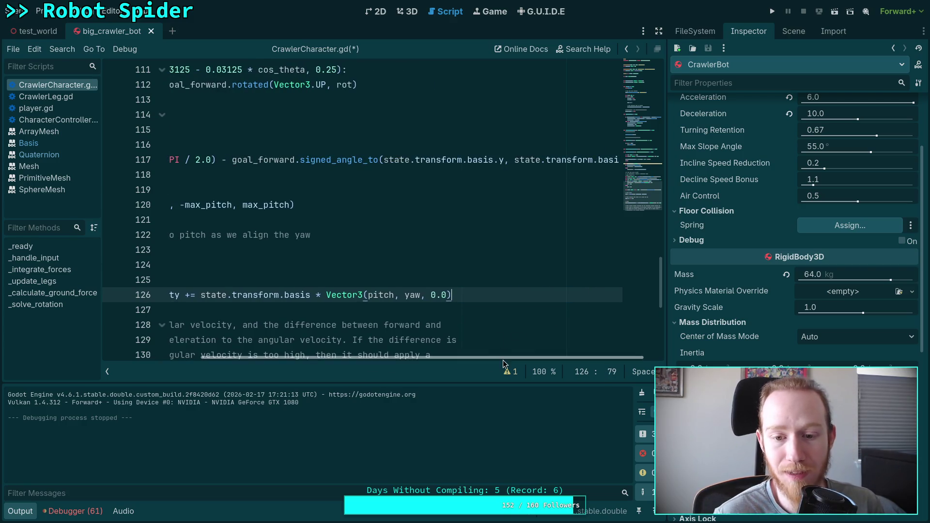
pyautogui.hscroll(-3, 325, 332)
pyautogui.scroll(9, 325, 332)
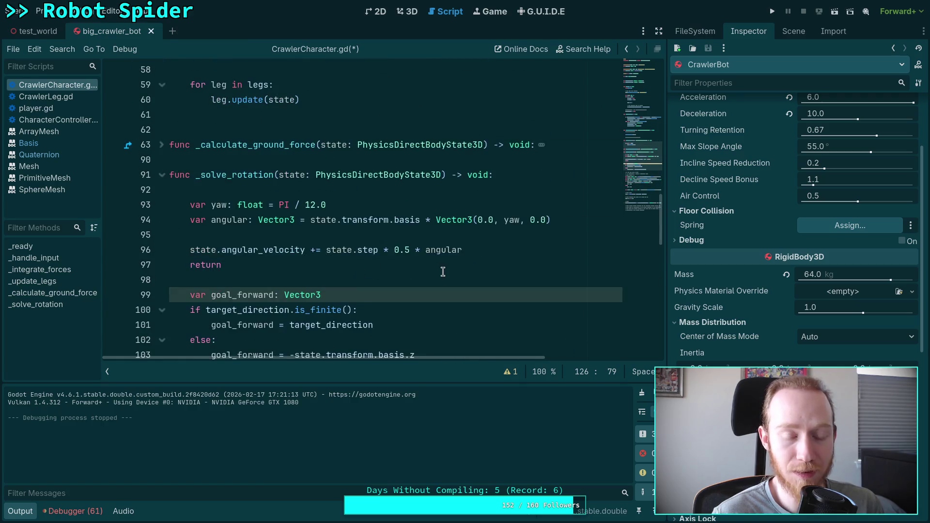
# Open blank lines above the early return and start print(state.inverse_inertia) on line 98
pyautogui.click(551, 250)
pyautogui.press('Return')
pyautogui.press('Return')
pyautogui.press('Up')
pyautogui.press('Return')
pyautogui.write('print(')
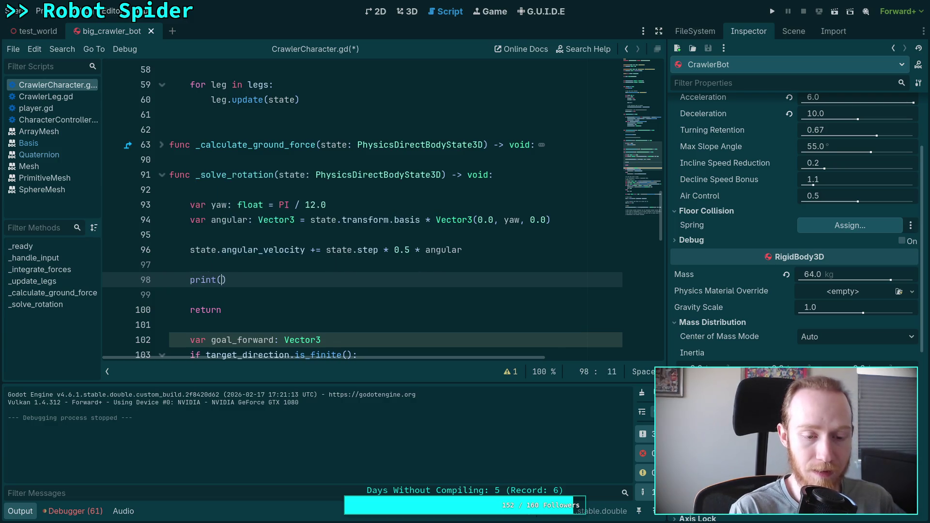
pyautogui.write('state.inv')
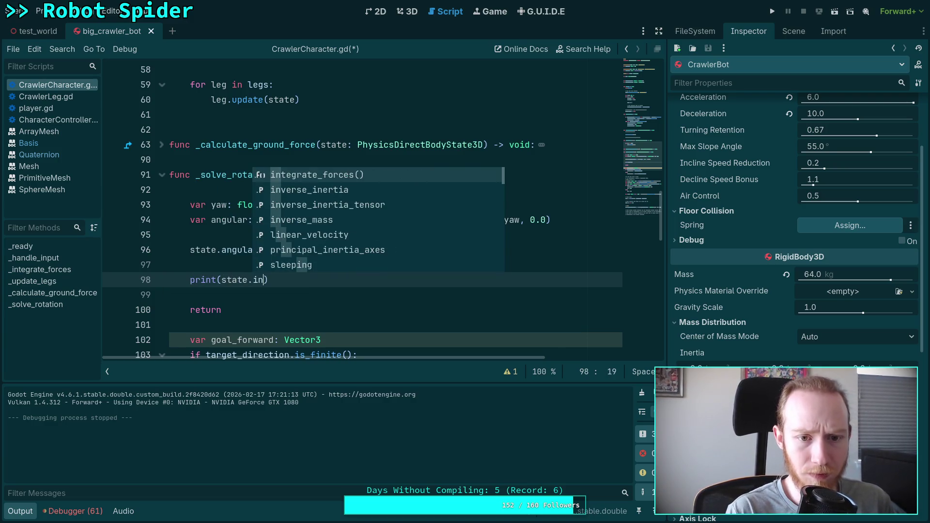
pyautogui.press('Return')
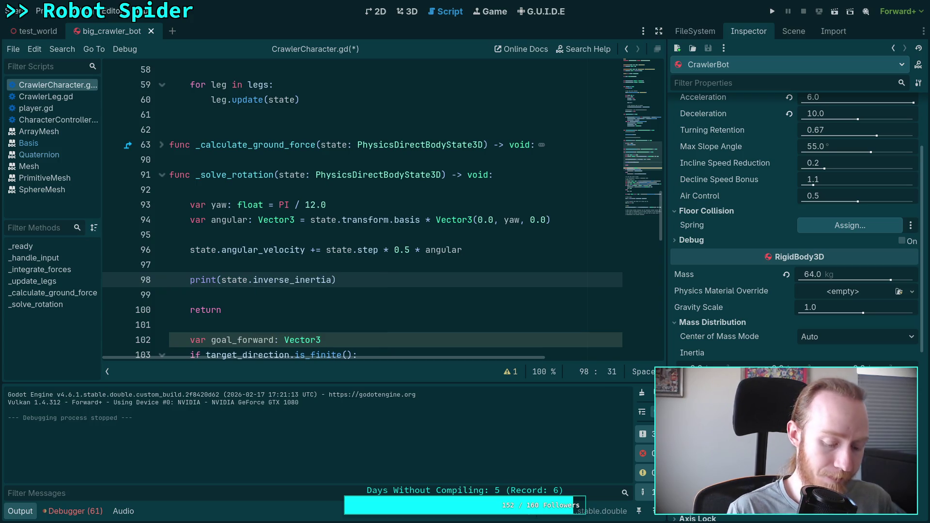
# Finish the print with 'i: ' and '\nt: ' labels plus state.inverse_inertia_tensor, then save
pyautogui.click(337, 279)
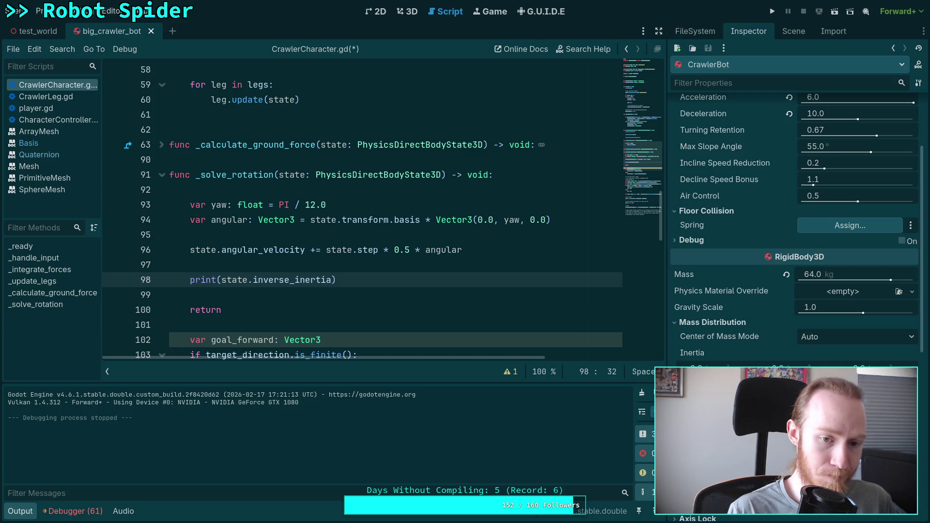
pyautogui.write(', ')
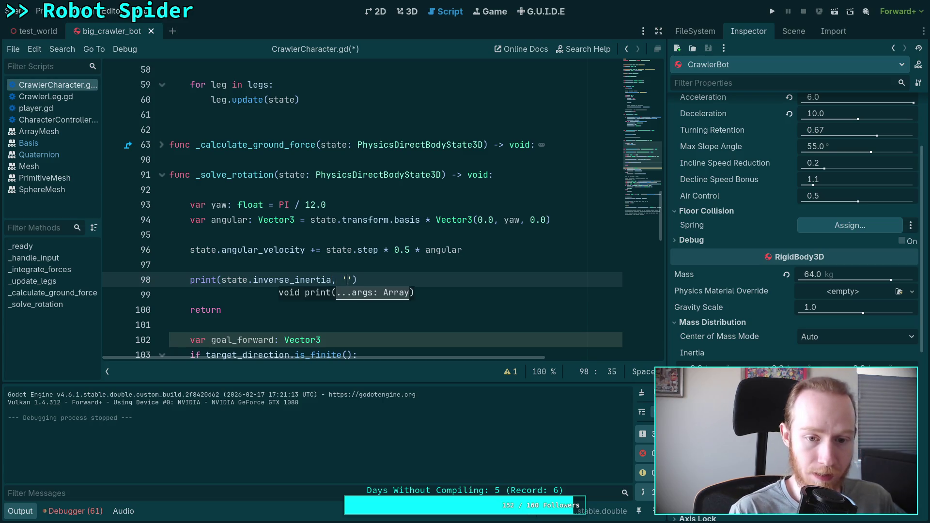
pyautogui.write("'")
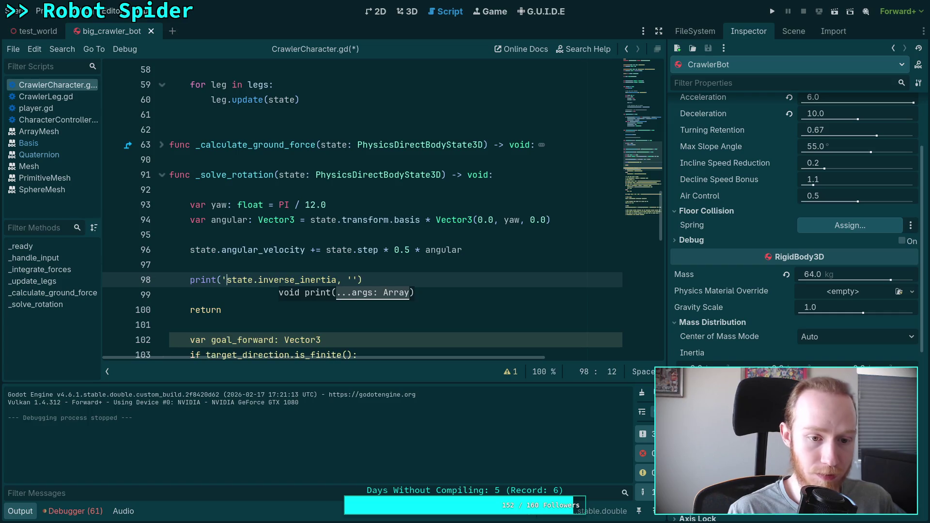
pyautogui.write("i: ',")
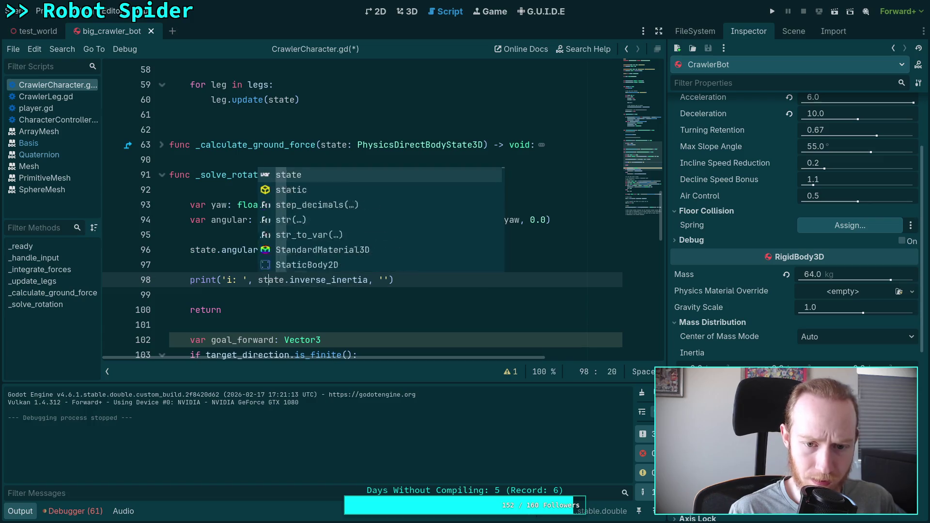
pyautogui.click(386, 280)
pyautogui.write('\\nt:')
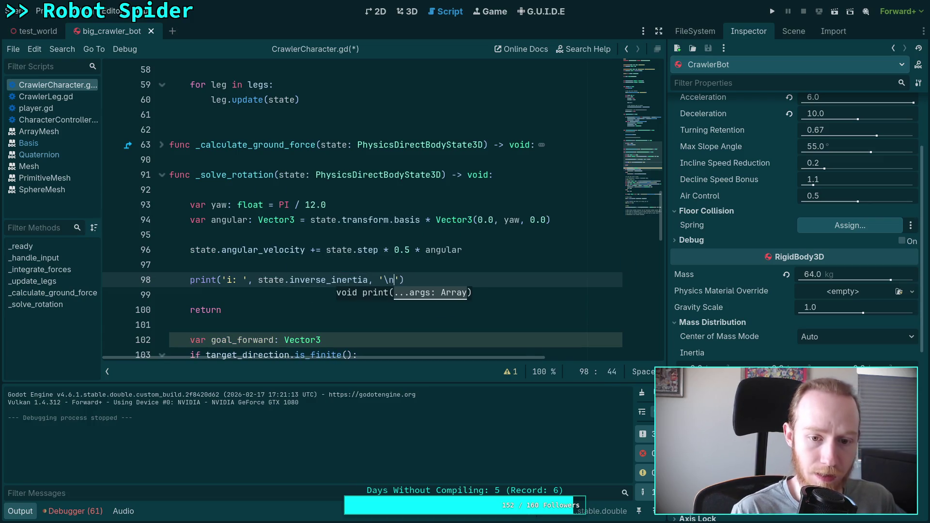
pyautogui.write(" ', state.in")
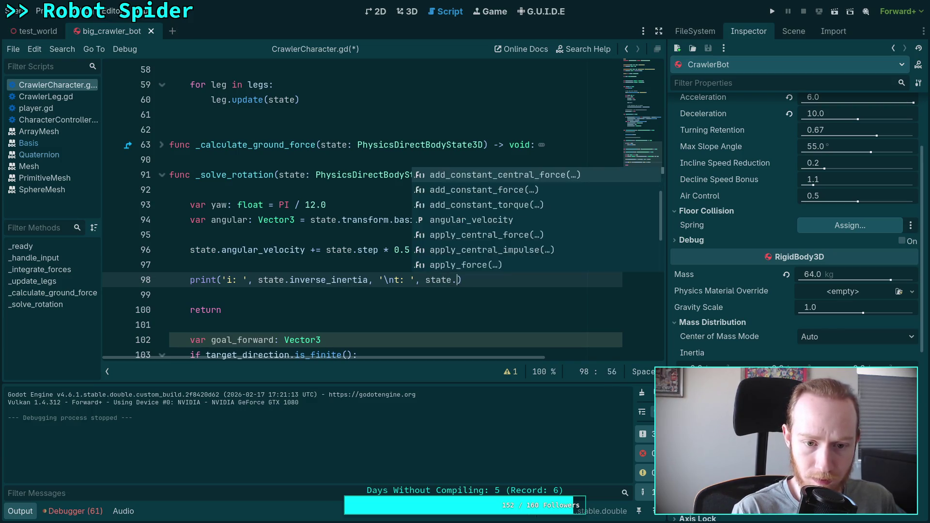
pyautogui.press('Down')
pyautogui.press('Down')
pyautogui.press('Return')
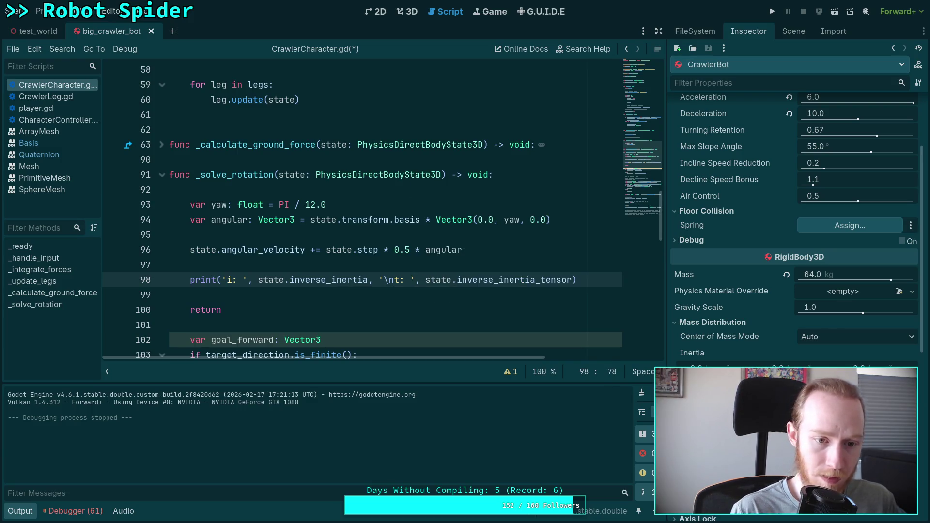
pyautogui.hotkey('ctrl', 's')
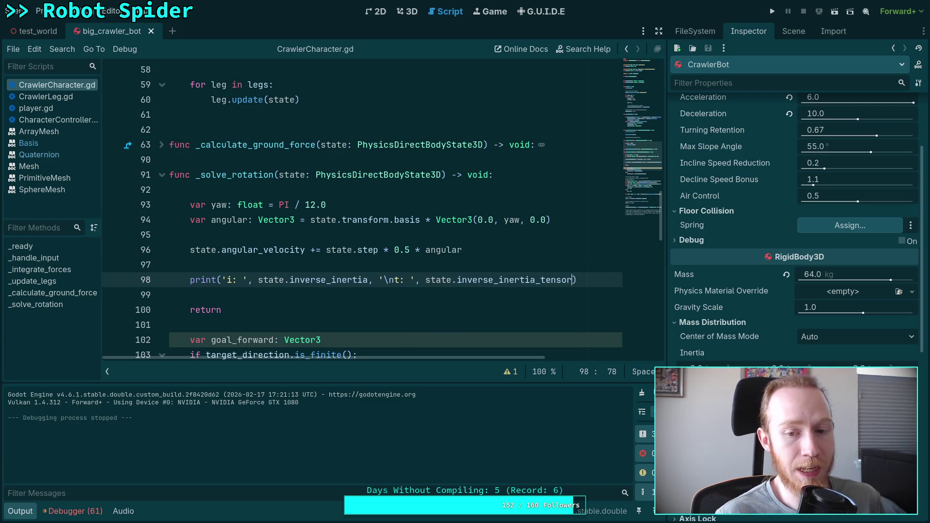
# Compare state.inverse_inertia_tensor on line 98 with the basis and Vector3(0.0, yaw, 0.0) on line 94
pyautogui.doubleClick(521, 279)
pyautogui.click(312, 219)
pyautogui.moveTo(312, 220); pyautogui.dragTo(419, 220)
pyautogui.moveTo(426, 280); pyautogui.dragTo(566, 280)
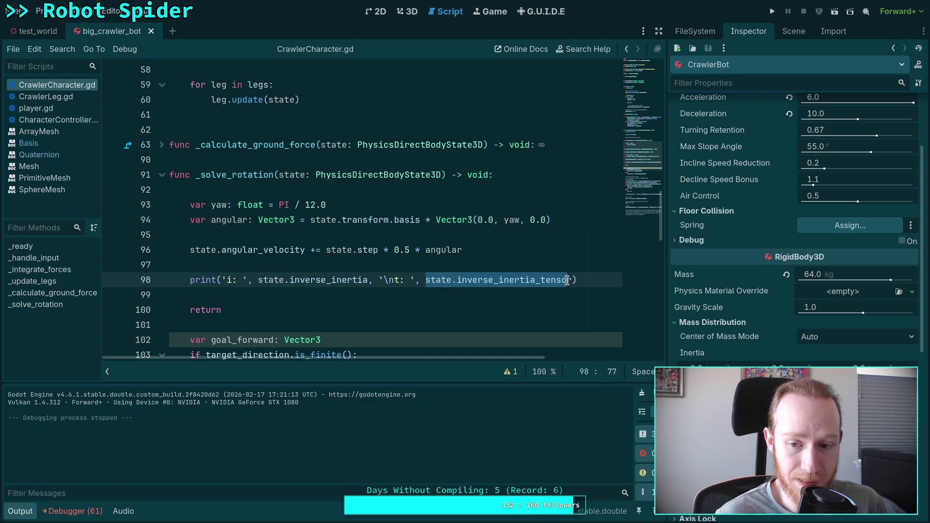
pyautogui.moveTo(436, 220); pyautogui.dragTo(565, 222)
pyautogui.moveTo(430, 280); pyautogui.dragTo(583, 280)
pyautogui.click(578, 279)
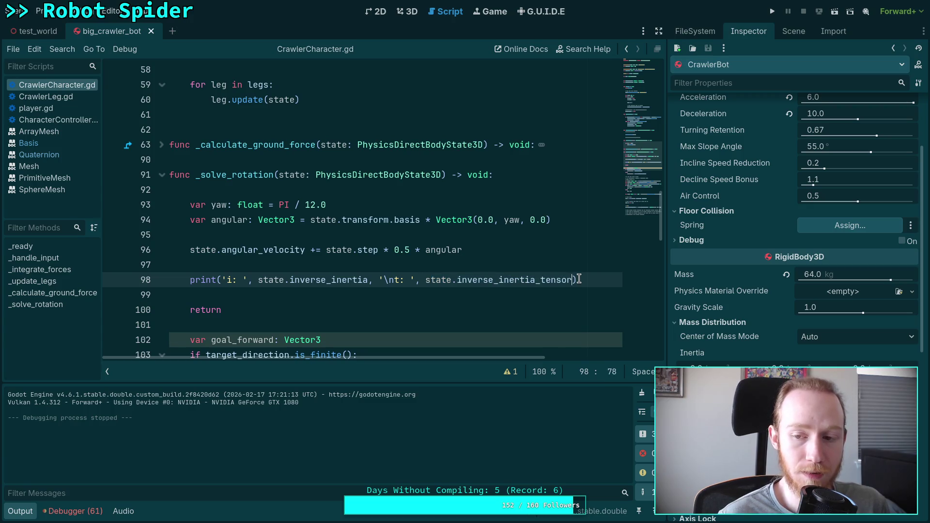
pyautogui.moveTo(572, 280); pyautogui.dragTo(457, 280)
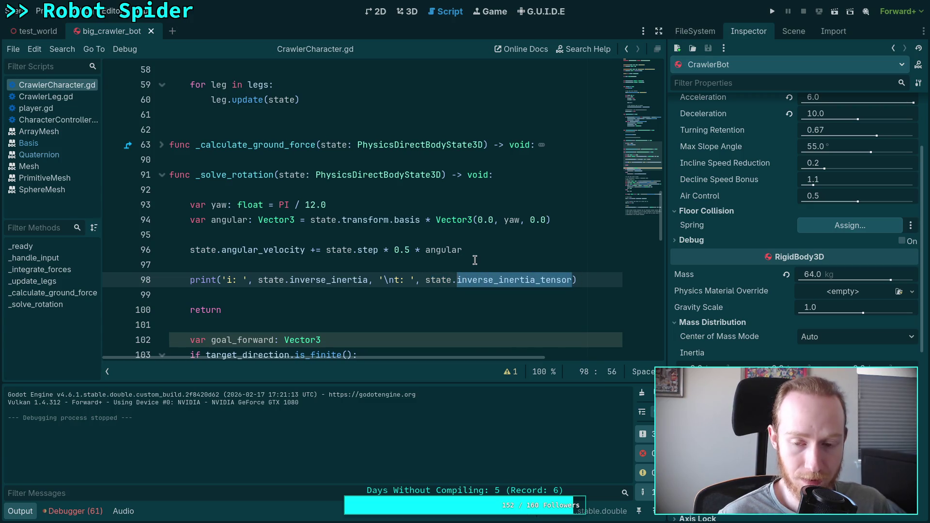
pyautogui.click(564, 219)
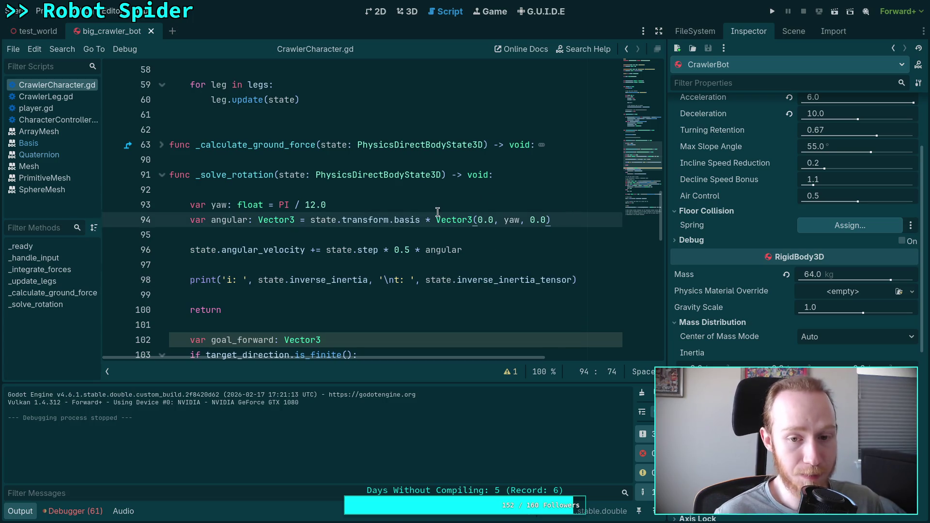
pyautogui.moveTo(440, 219); pyautogui.dragTo(575, 222)
pyautogui.moveTo(572, 280); pyautogui.dragTo(425, 280)
pyautogui.click(426, 280)
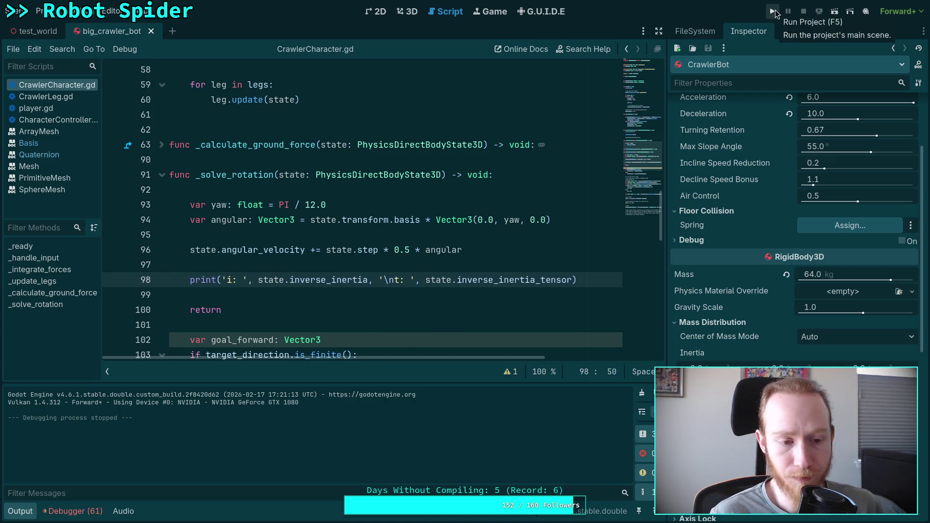
# Run the project, step five physics ticks logging inverse inertia (0.0527, 0.0527, 0.3637), then stop with F8
pyautogui.click(772, 11)
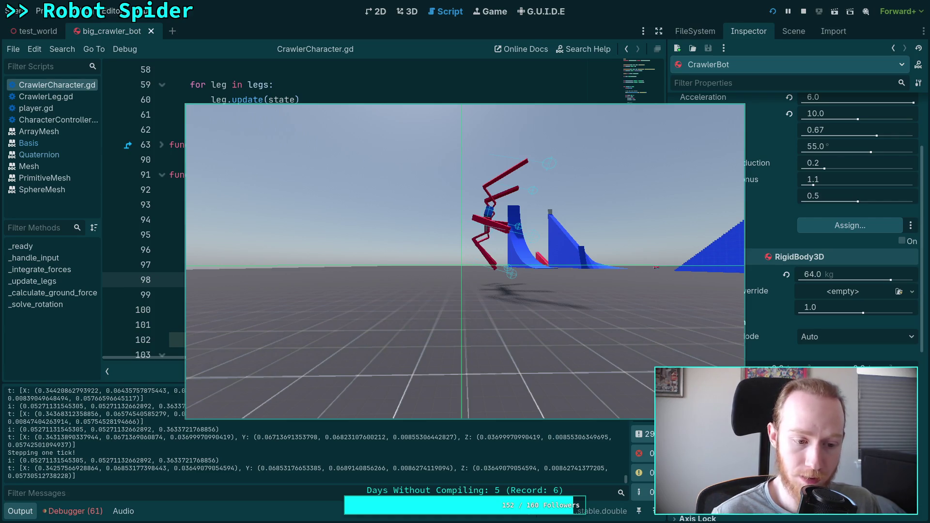
pyautogui.press('space')
pyautogui.press('space')
pyautogui.press('space')
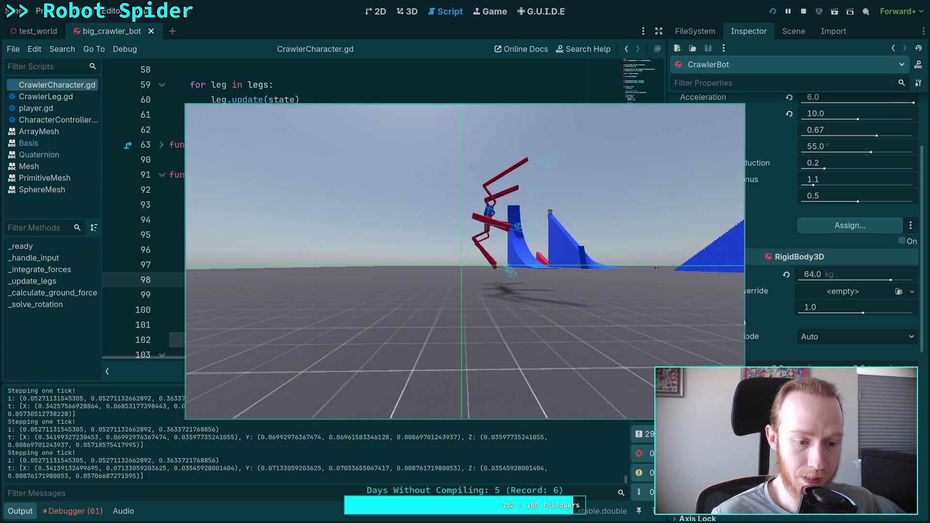
pyautogui.press('space')
pyautogui.press('space')
pyautogui.press('space')
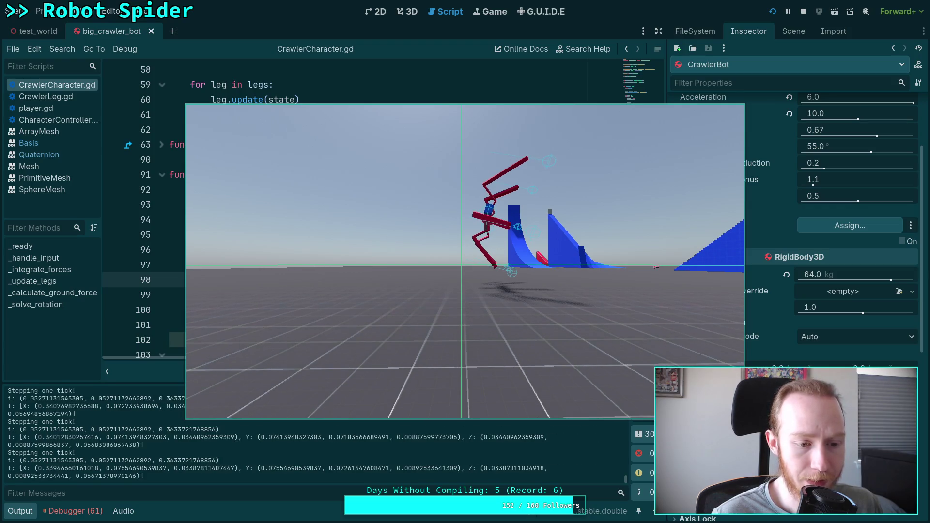
pyautogui.press('space')
pyautogui.press('space')
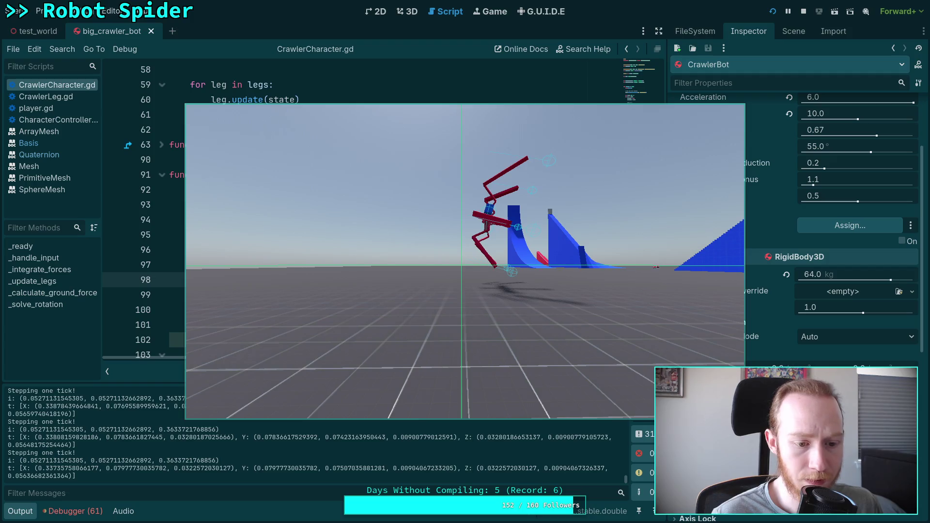
pyautogui.press('space')
pyautogui.press('space')
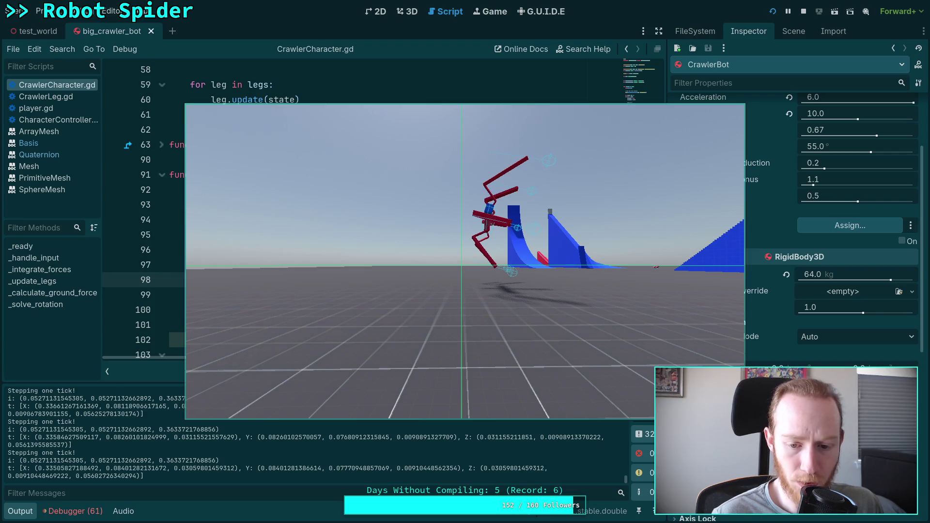
pyautogui.press('space')
pyautogui.press('space')
pyautogui.press('space')
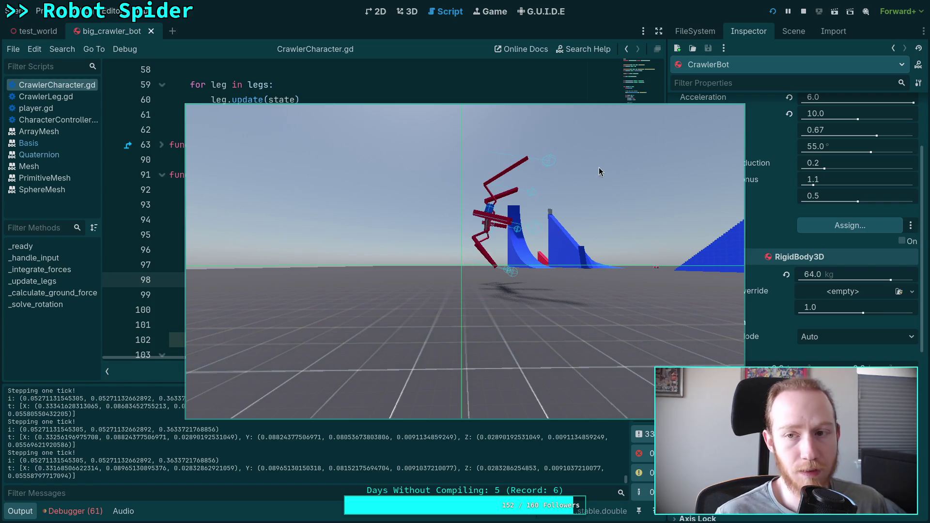
pyautogui.press('F8')
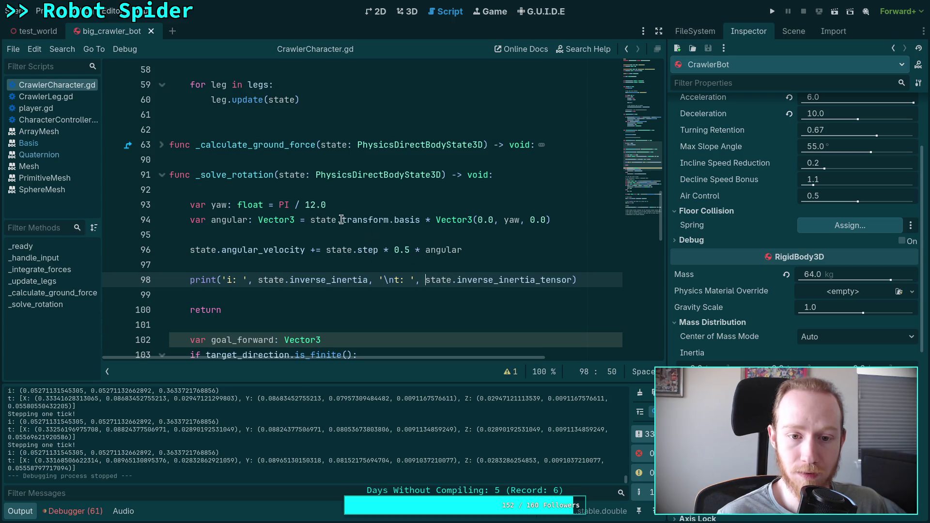
# Replace state.transform.basis on line 94 with state.inverse_inertia_tensor
pyautogui.moveTo(342, 220); pyautogui.dragTo(420, 221)
pyautogui.write('i')
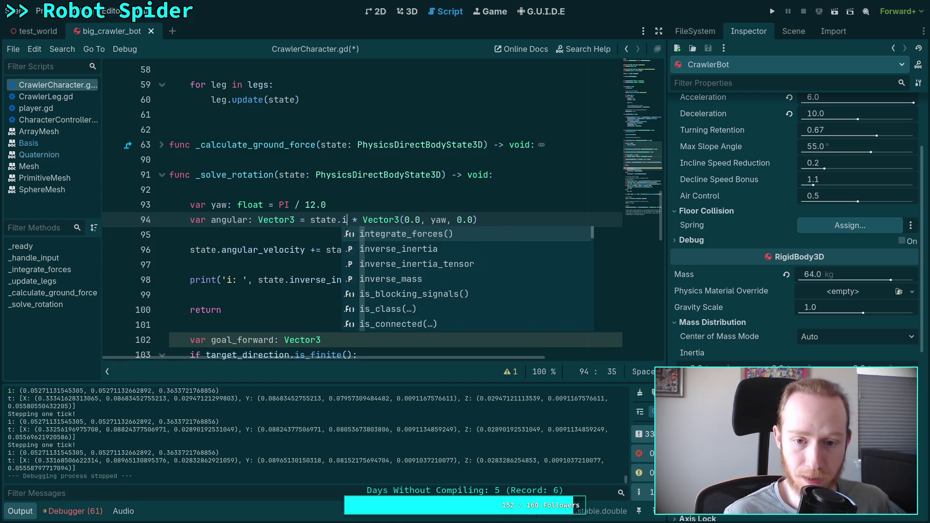
pyautogui.press('Down')
pyautogui.press('Down')
pyautogui.press('Return')
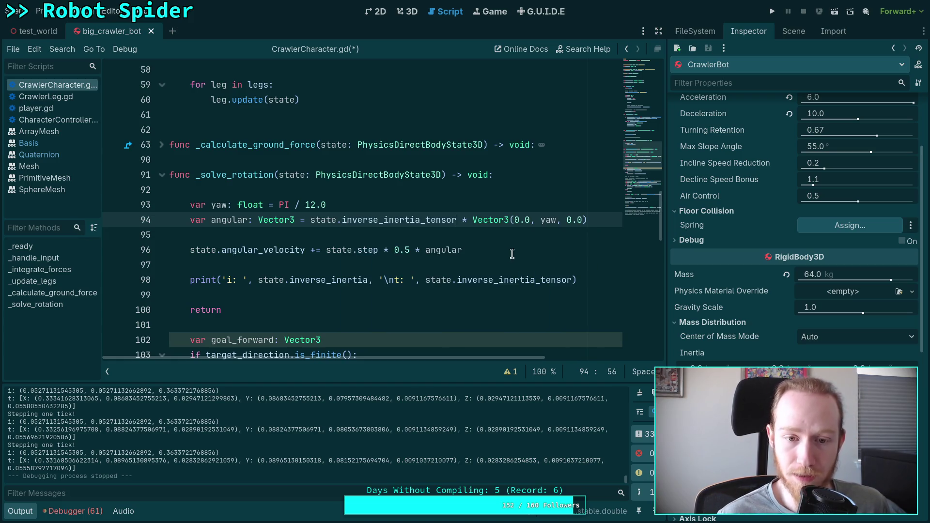
# Comment out the debug print on line 98 and run the game with F5
pyautogui.click(187, 279)
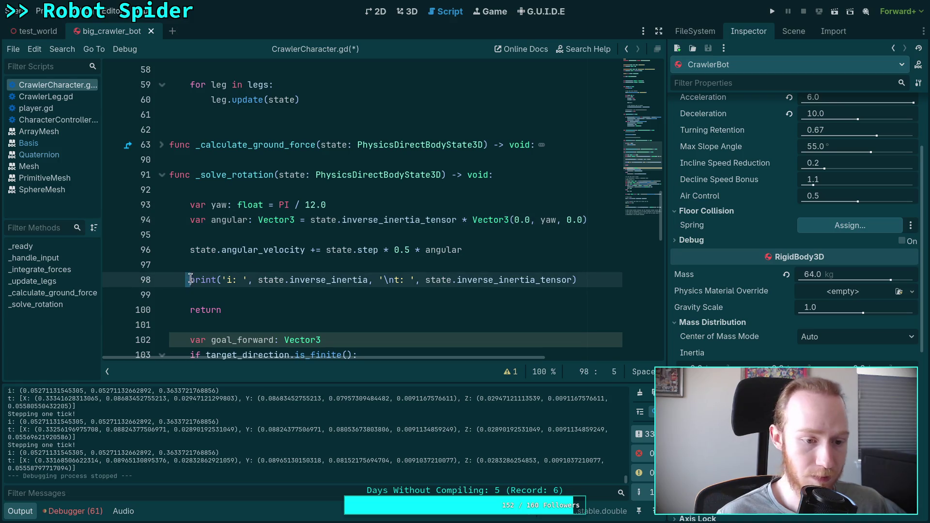
pyautogui.write('#')
pyautogui.press('F5')
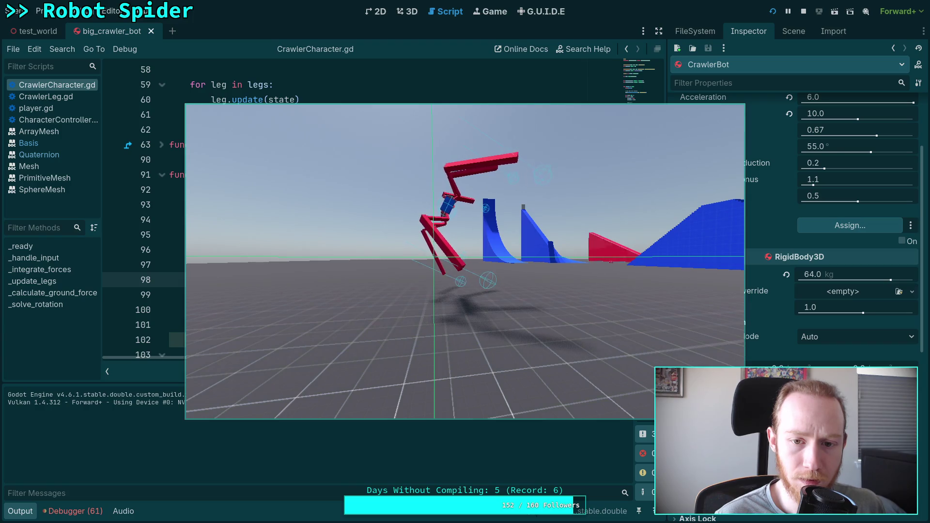
# Stop the game, check inverse_inertia_tensor on line 94, and switch to the browser workspace
pyautogui.click(804, 12)
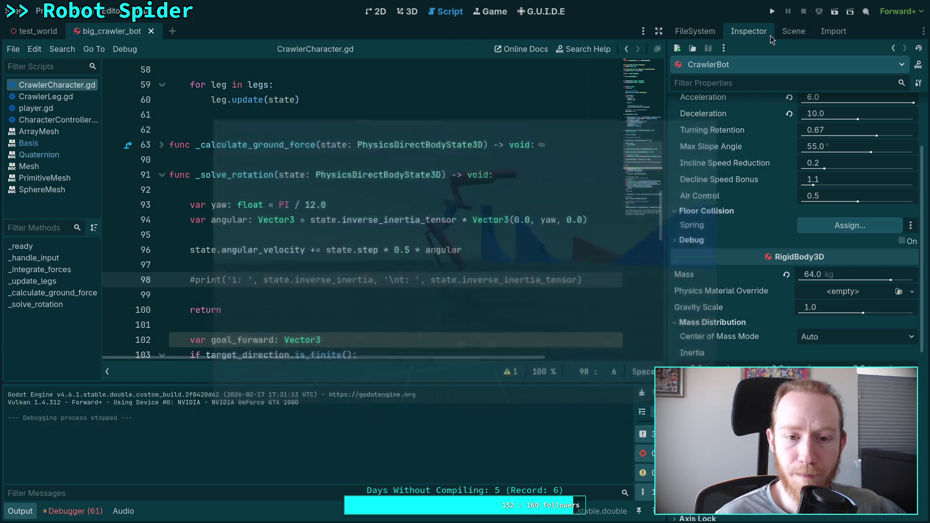
pyautogui.moveTo(559, 216)
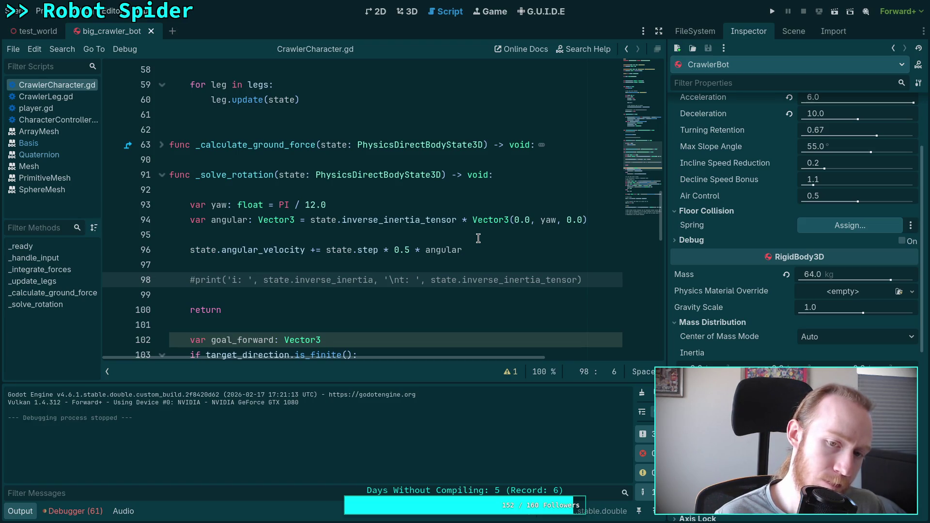
pyautogui.click(307, 221)
pyautogui.moveTo(354, 224)
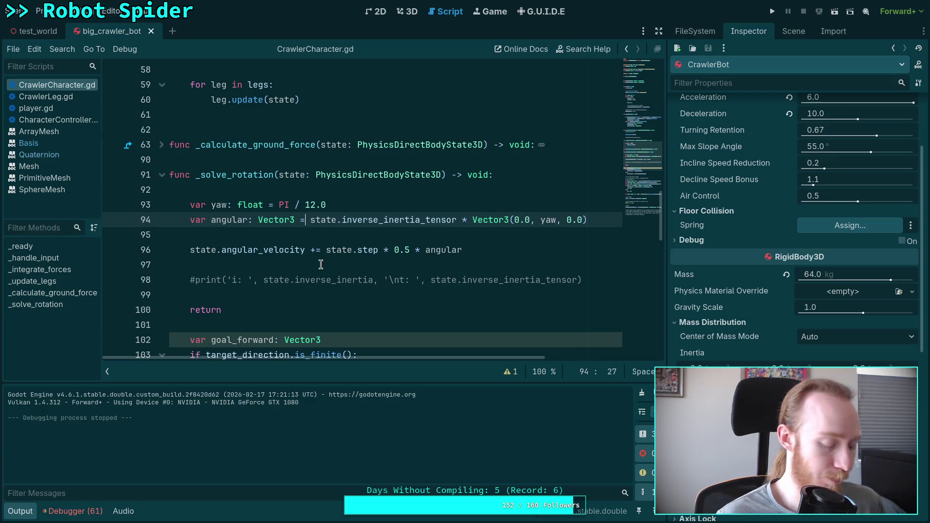
pyautogui.press('super+4')
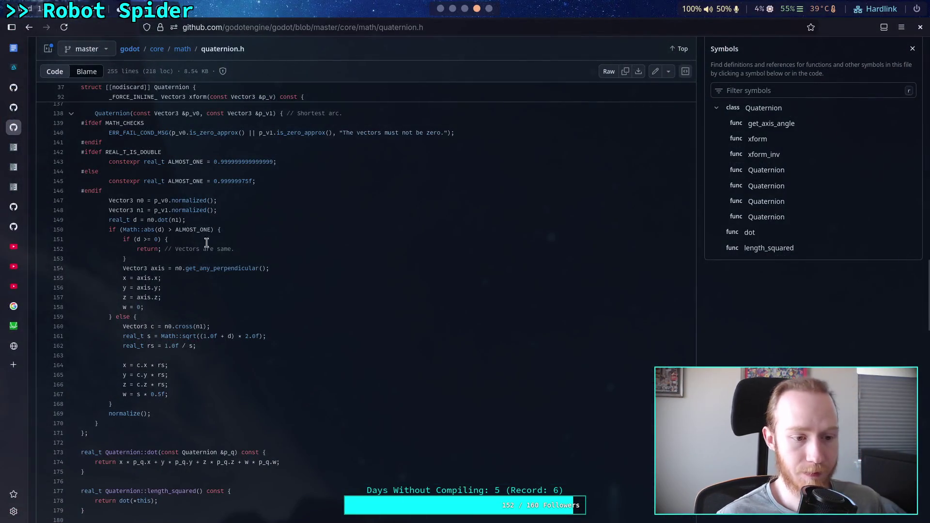
# Open a new browser tab and start a search typing 'how to'
pyautogui.click(14, 346)
pyautogui.click(13, 365)
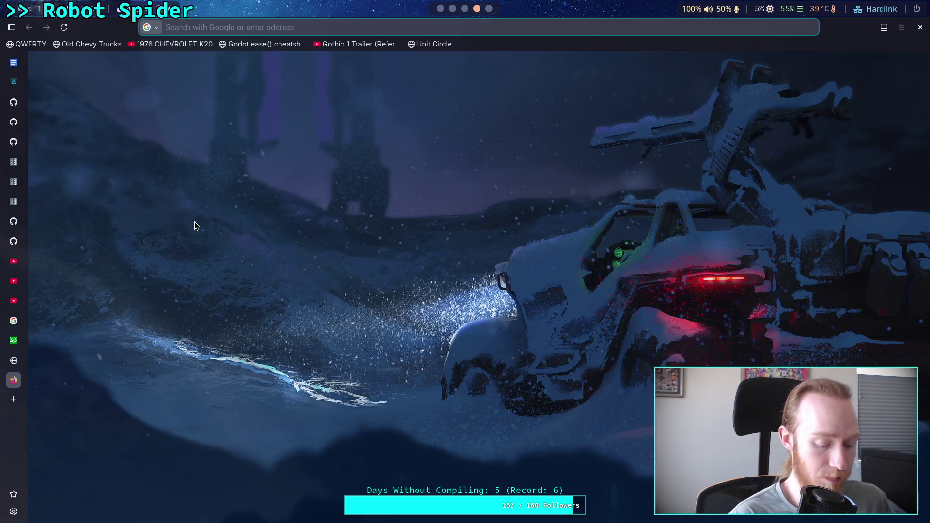
pyautogui.write('how to')
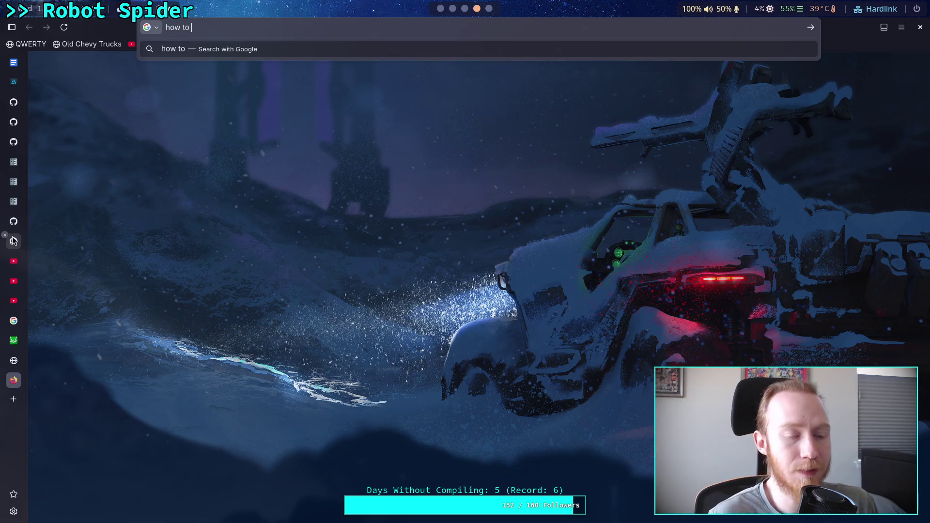
# Switch to the terminal workspace's godot session running Neovim with SpringPart.h
pyautogui.moveTo(16, 232)
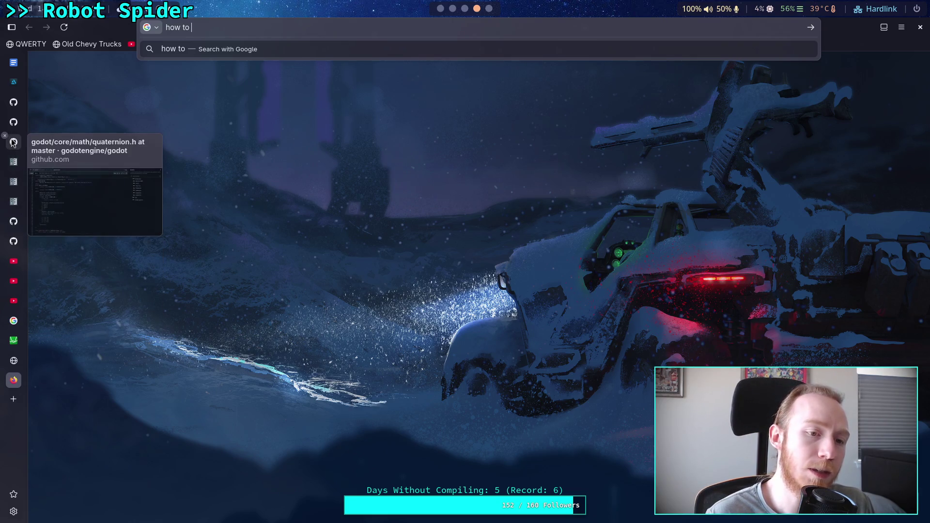
pyautogui.moveTo(18, 112)
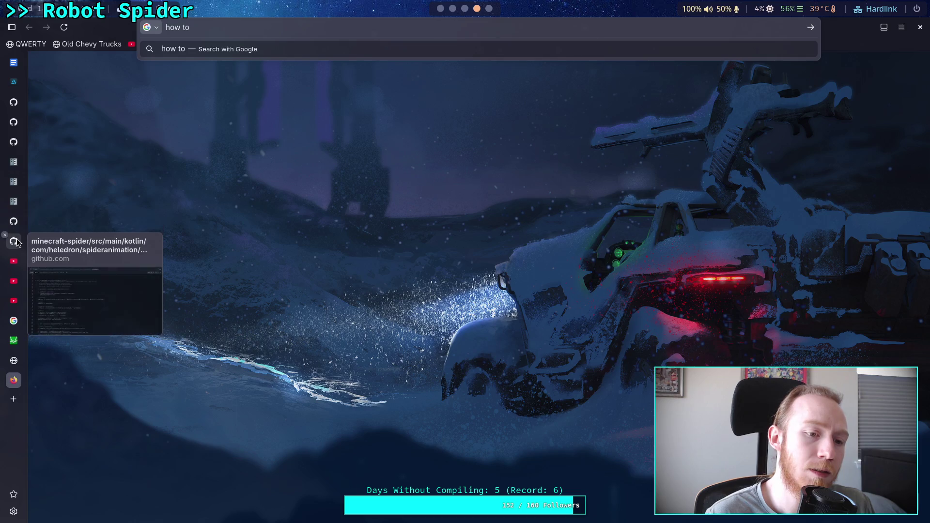
pyautogui.click(453, 8)
pyautogui.click(429, 27)
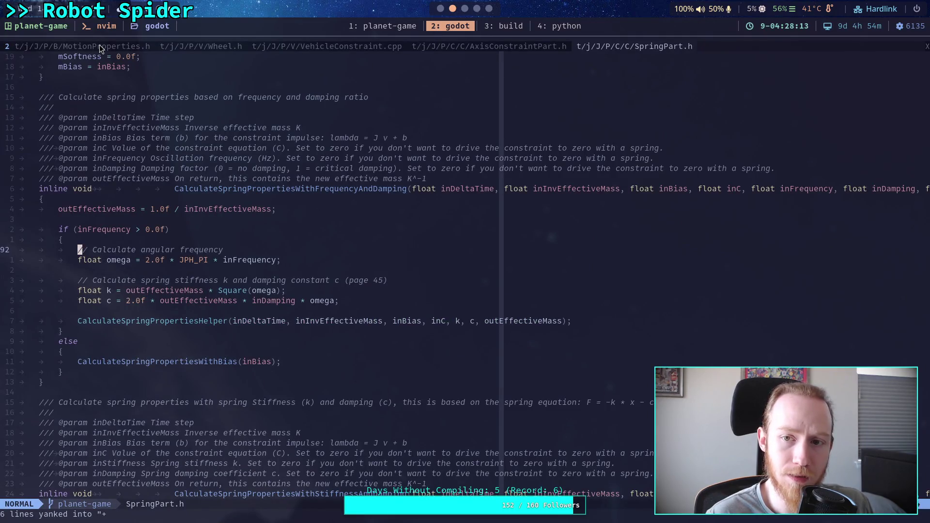
# In neo-tree, collapse Constraints and Vehicle, expand Body, and open MassProperties.h
pyautogui.click(34, 47)
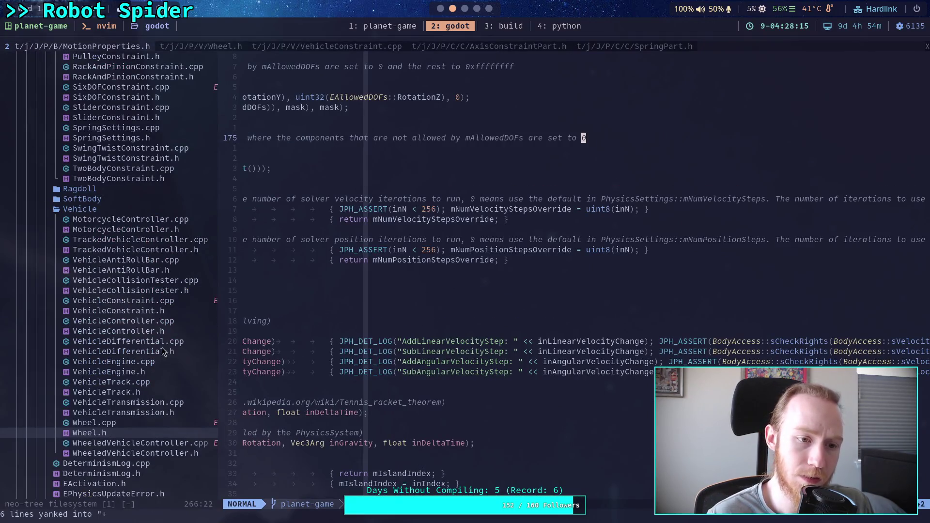
pyautogui.scroll(15, 121, 330)
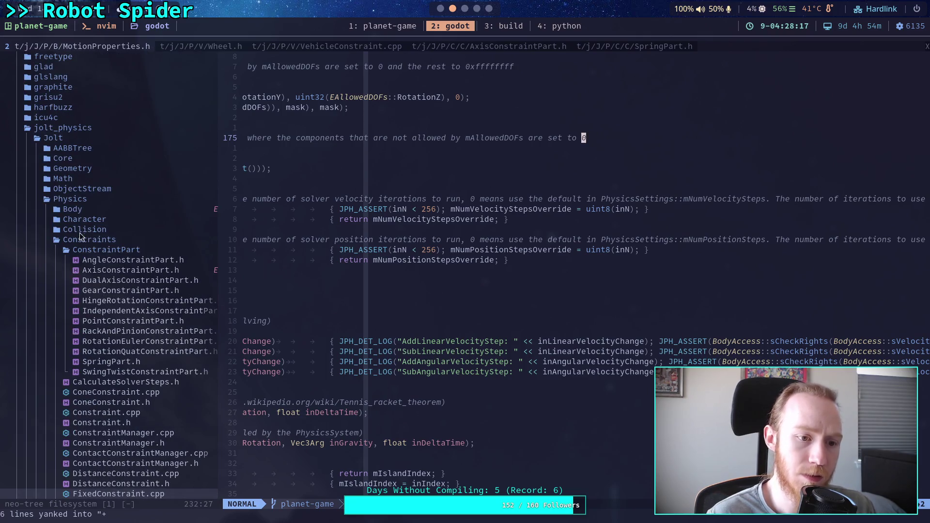
pyautogui.doubleClick(80, 237)
pyautogui.click(75, 256)
pyautogui.doubleClick(73, 268)
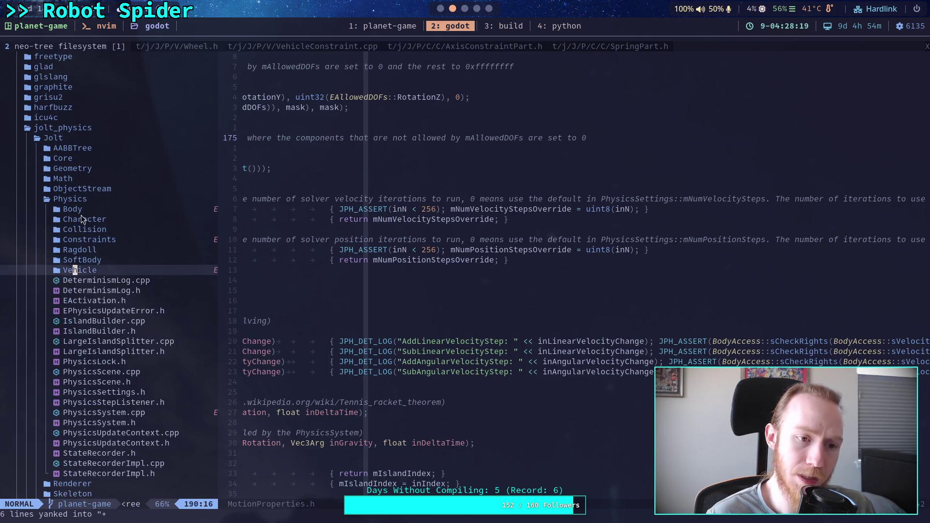
pyautogui.doubleClick(83, 209)
pyautogui.scroll(-2, 150, 296)
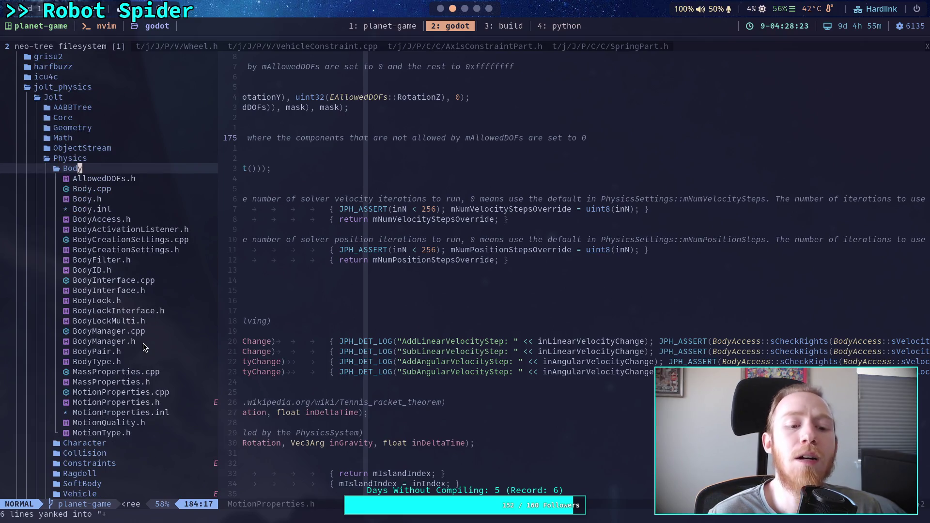
pyautogui.doubleClick(114, 373)
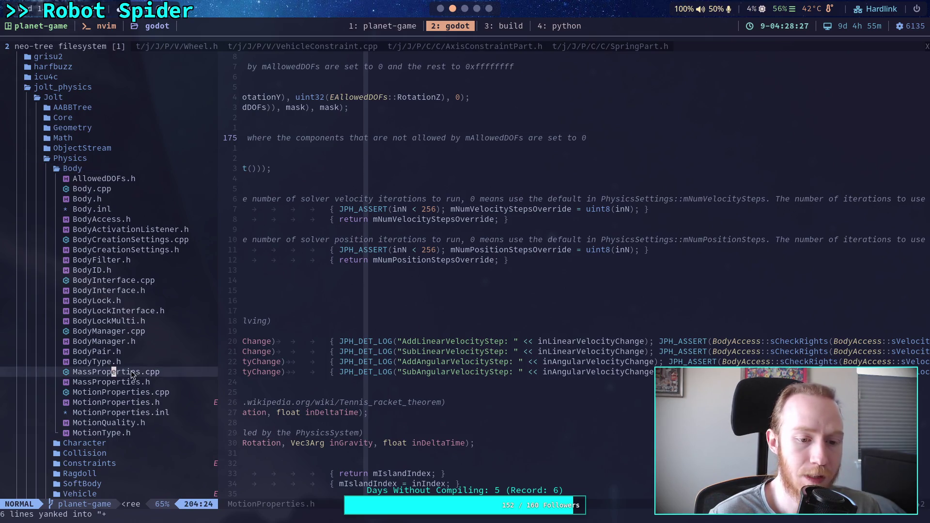
pyautogui.doubleClick(110, 383)
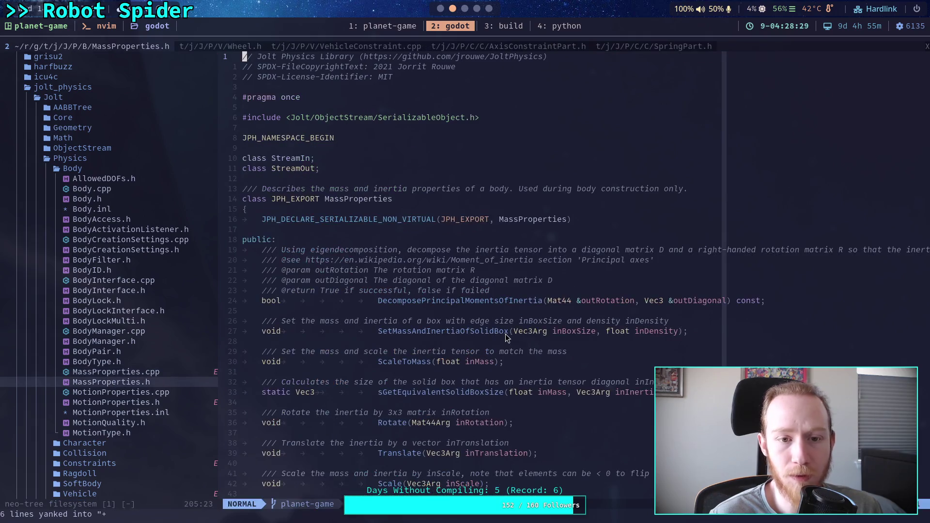
# Skim MassProperties.h and start a project-wide live grep for inverse_inertia_tensor
pyautogui.scroll(-10, 506, 333)
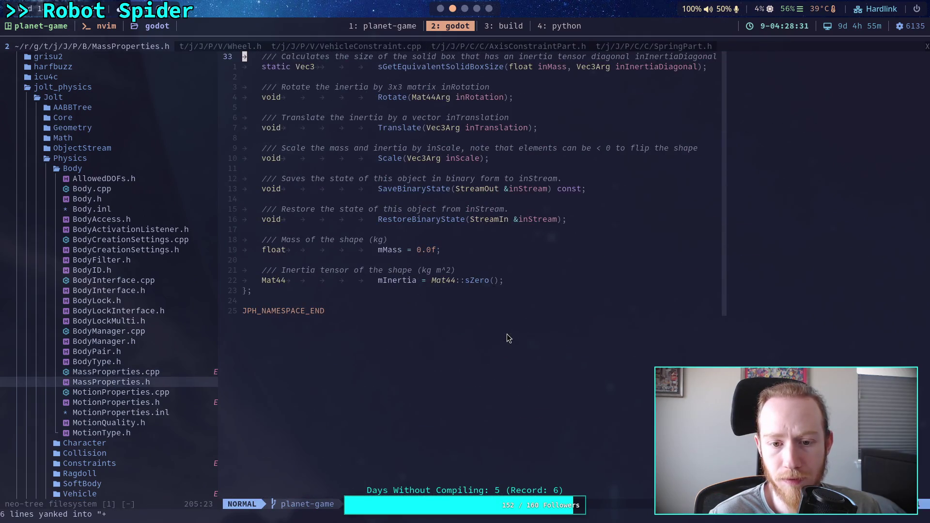
pyautogui.scroll(5, 506, 338)
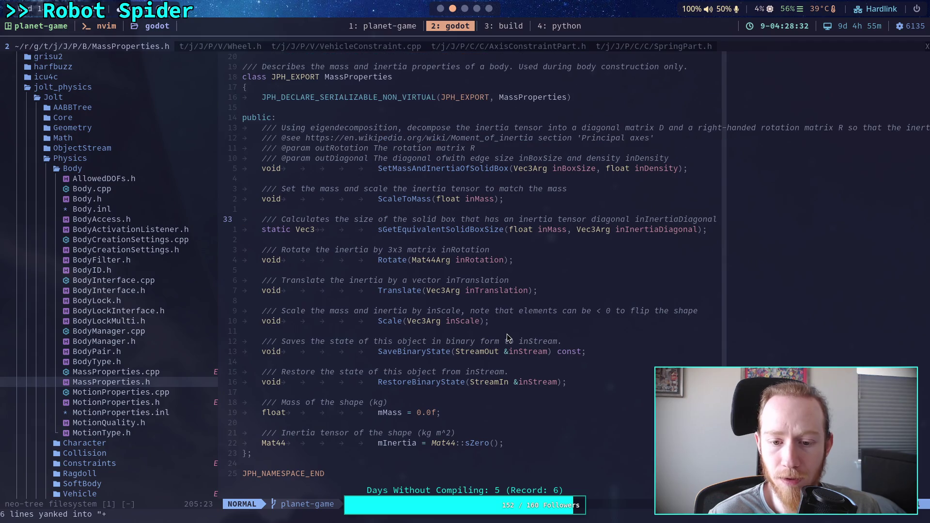
pyautogui.scroll(1, 506, 336)
pyautogui.scroll(3, 507, 337)
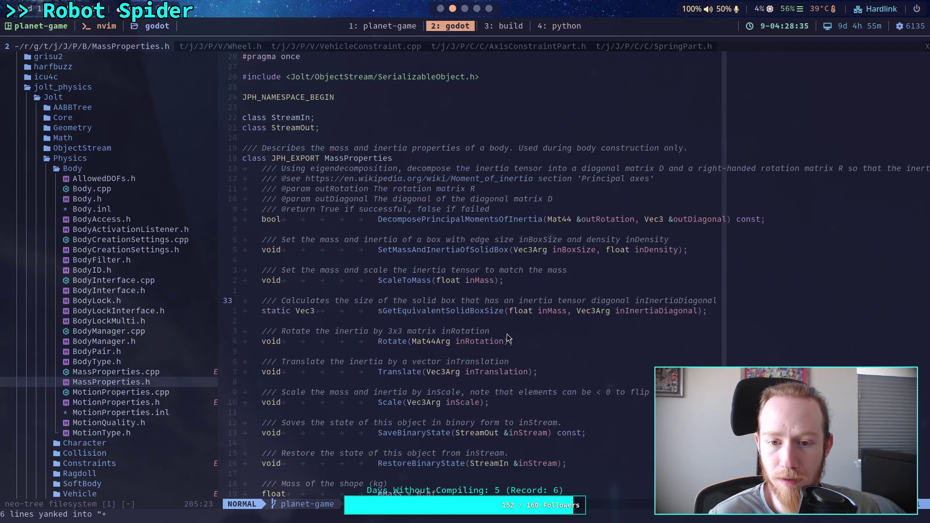
pyautogui.press('space')
pyautogui.write('fginverse_ine')
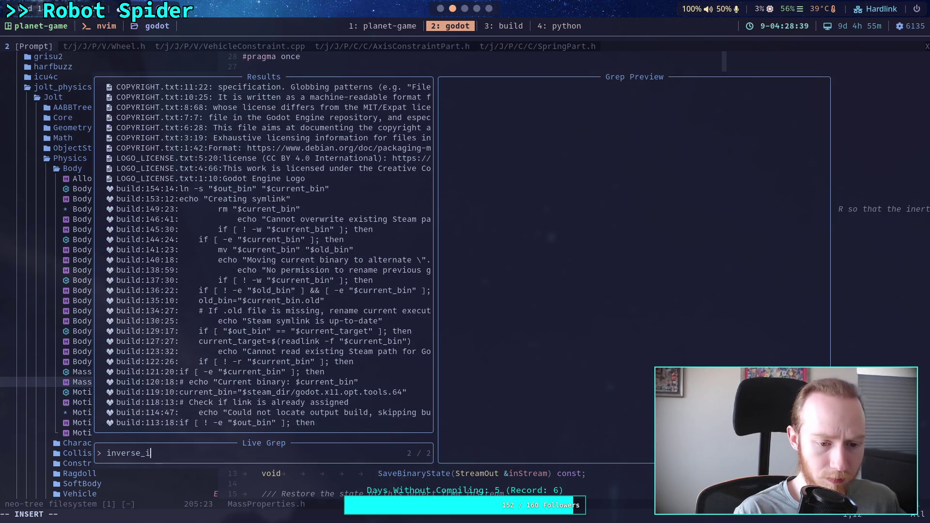
pyautogui.write('_')
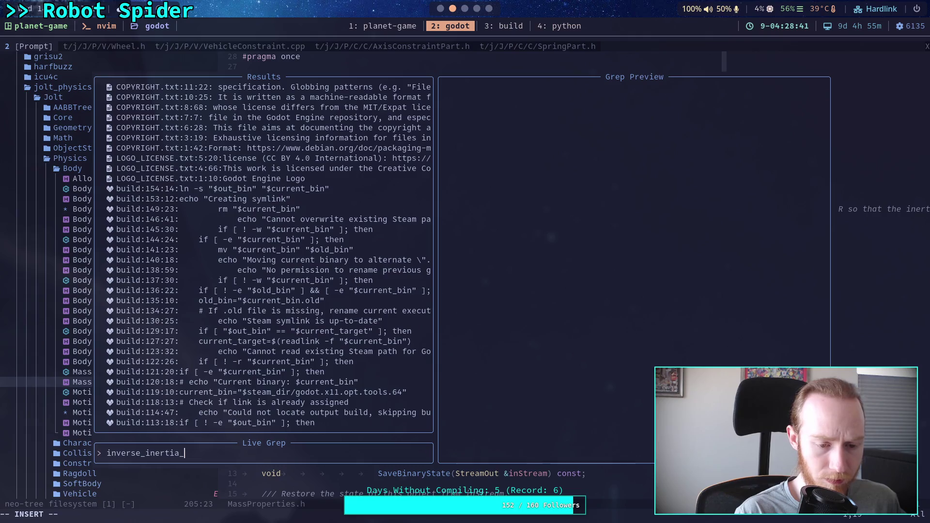
pyautogui.write('tensor')
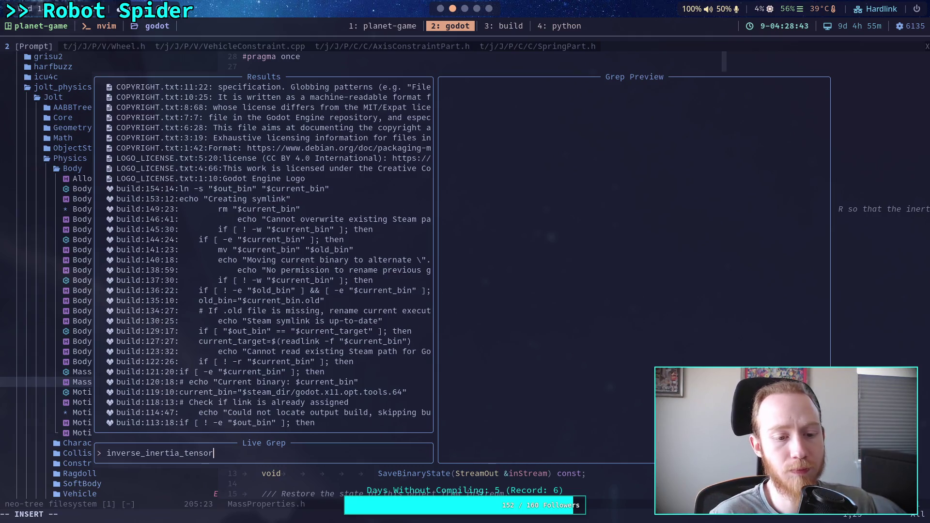
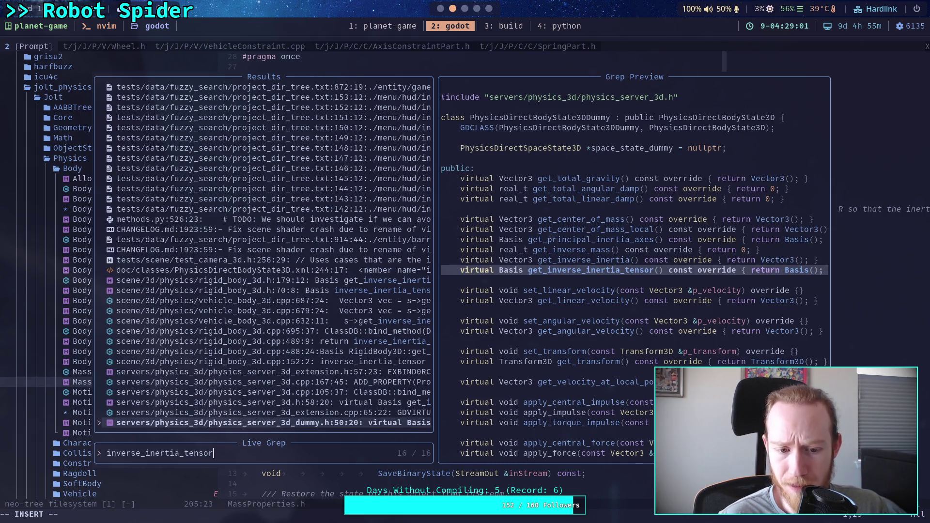
# Preview the inverse_inertia_tensor matches in the extension, server, RigidBody3D and dummy server sources
pyautogui.press('Up')
pyautogui.press('Up')
pyautogui.press('Up')
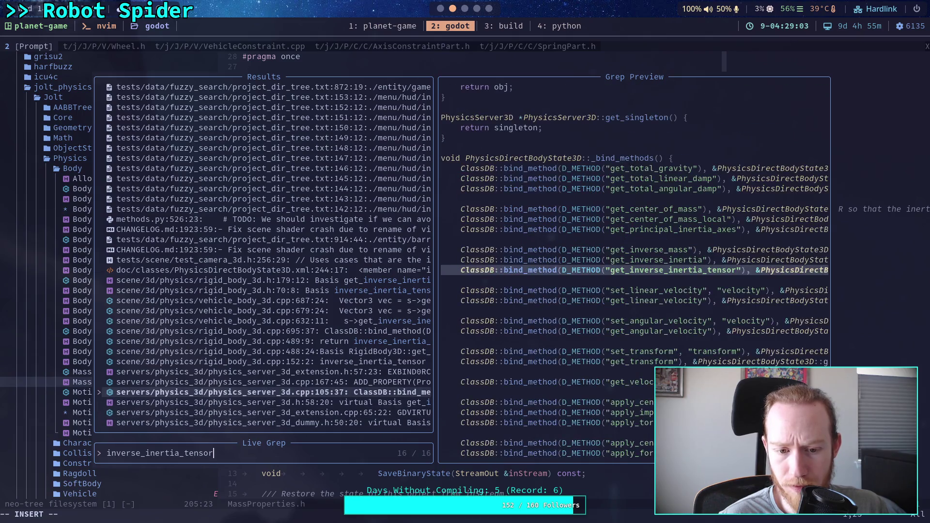
pyautogui.press('Down')
pyautogui.press('Down')
pyautogui.press('Up')
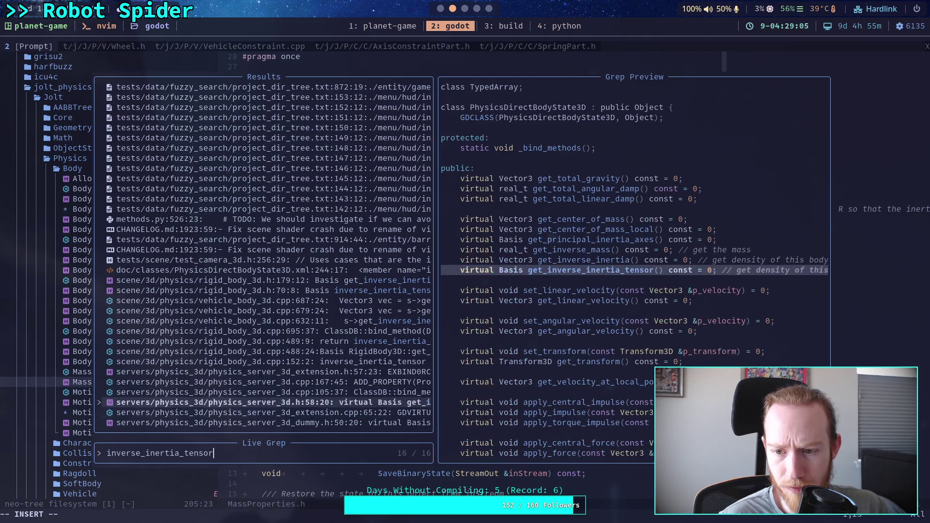
pyautogui.press('Up')
pyautogui.press('Up')
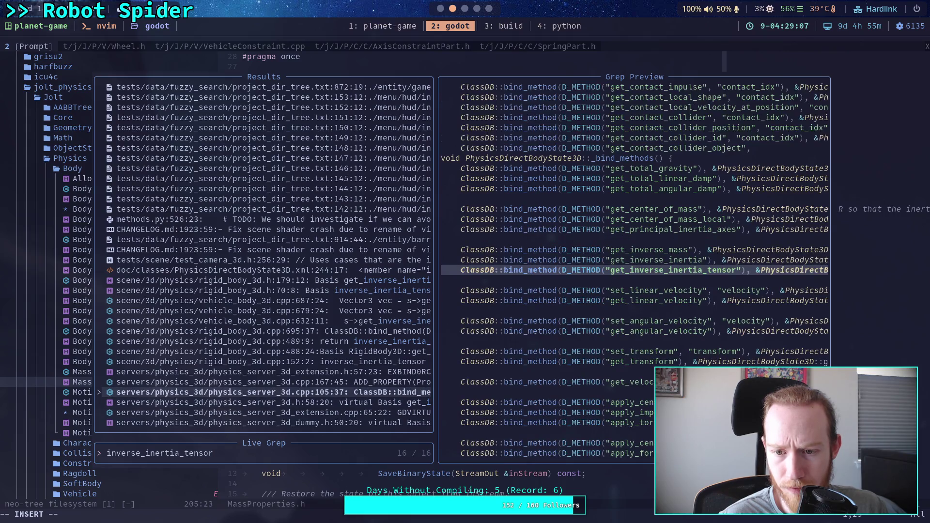
pyautogui.press('Up')
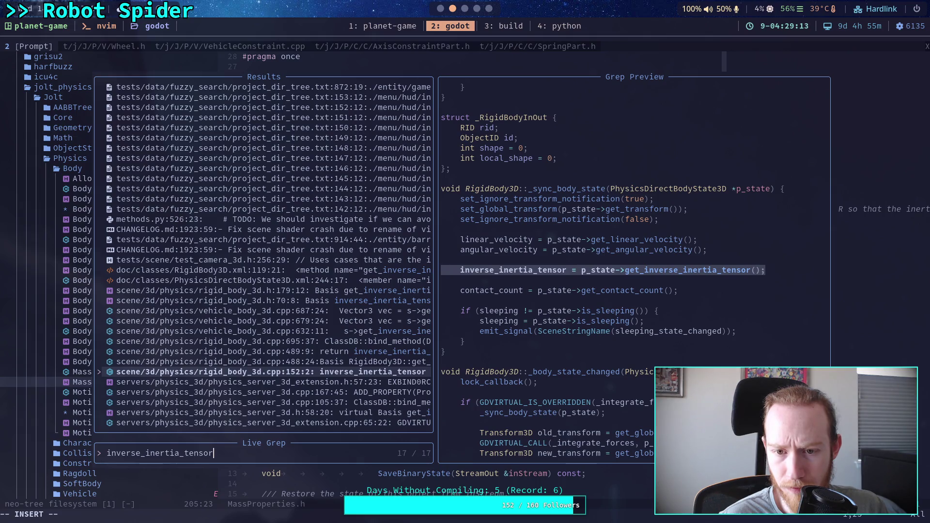
pyautogui.press('Up')
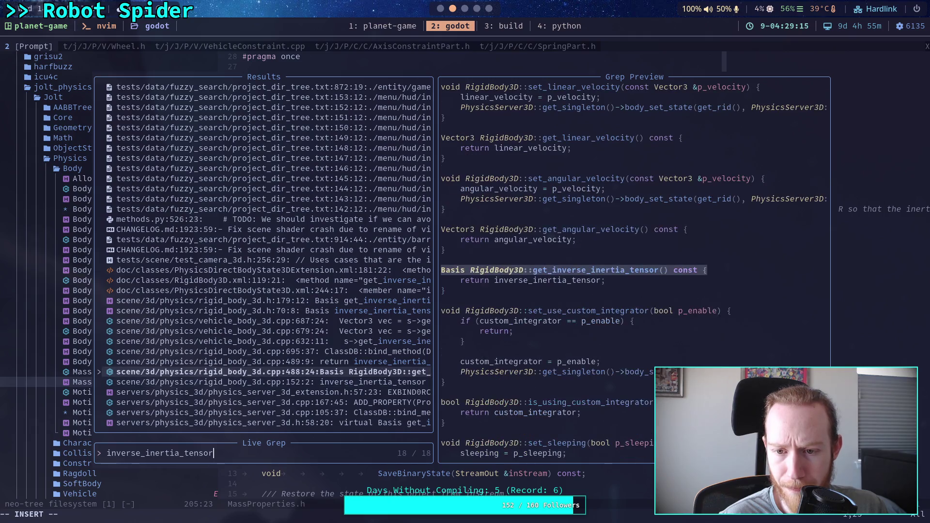
pyautogui.press('Up')
pyautogui.press('Up')
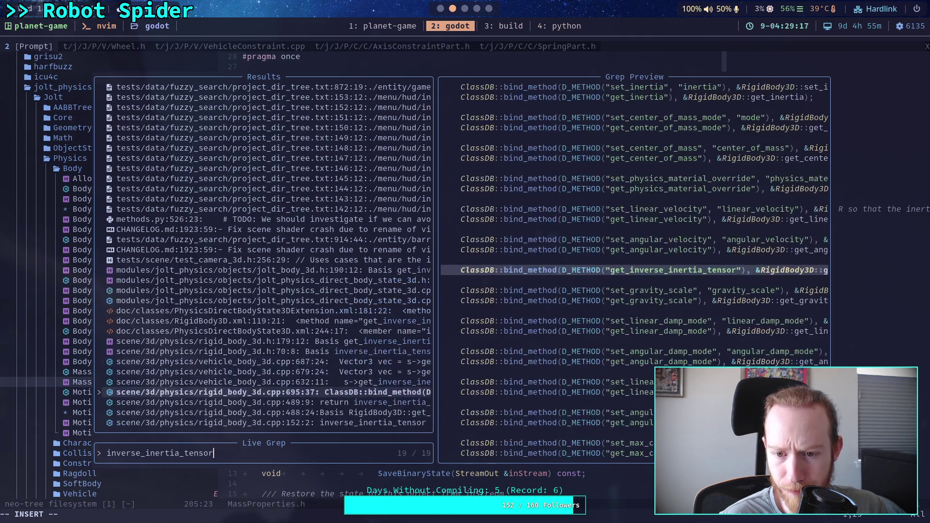
pyautogui.press('Up')
pyautogui.press('Up')
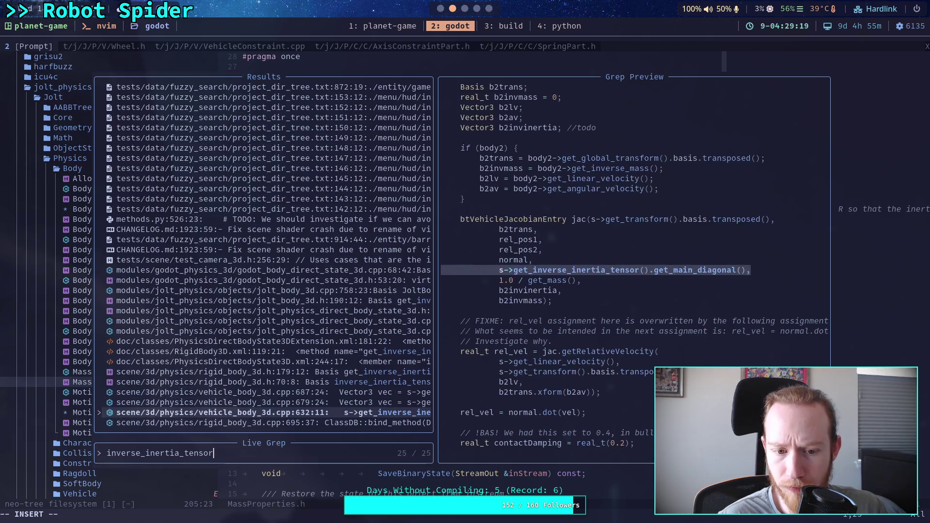
# Open physics_server_3d.h at the get_inverse_inertia_tensor declaration on line 58
pyautogui.press('Down')
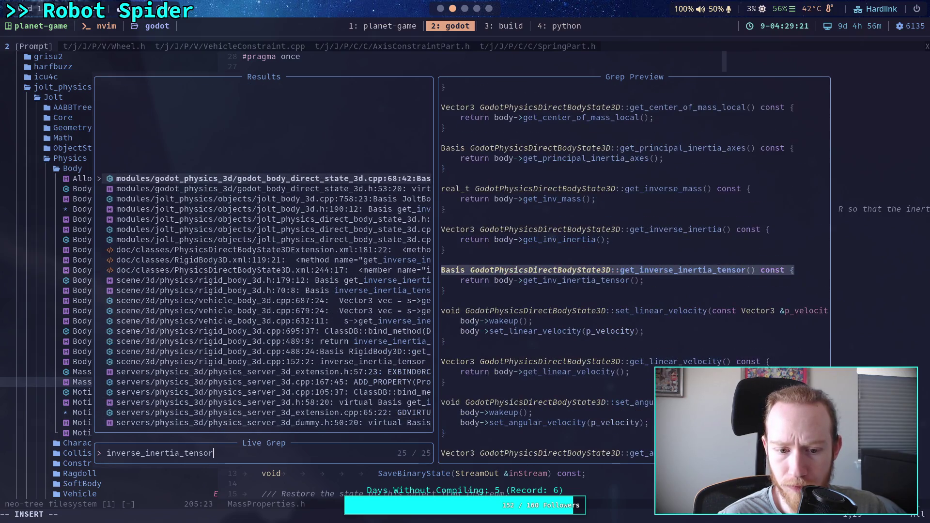
pyautogui.press('Up')
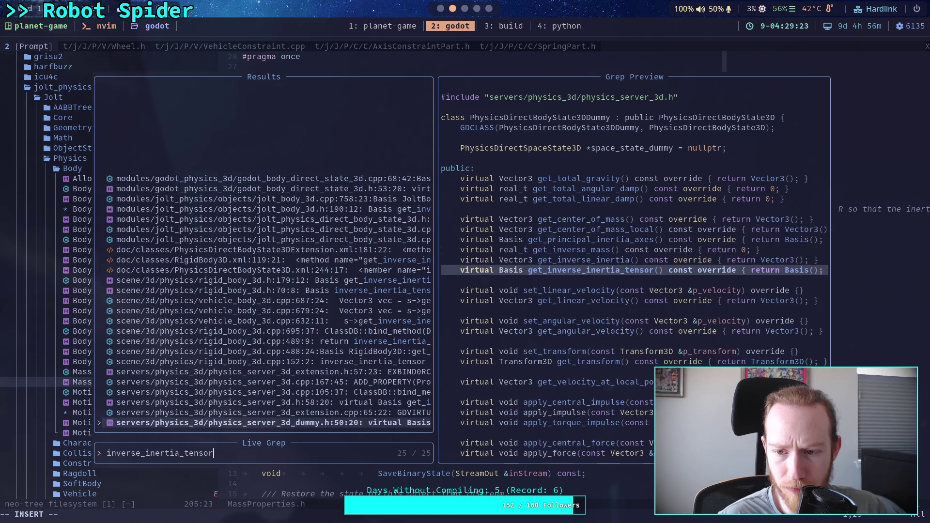
pyautogui.press('Up')
pyautogui.press('Up')
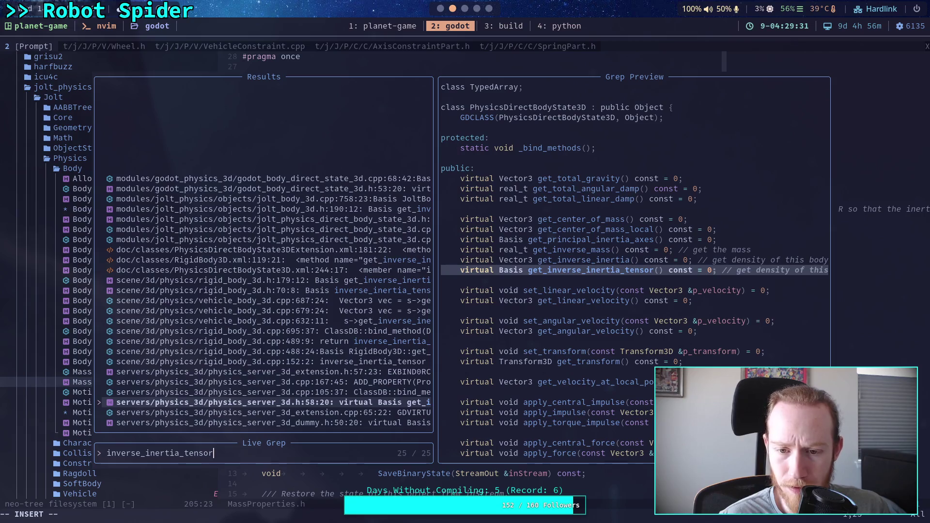
pyautogui.press('Return')
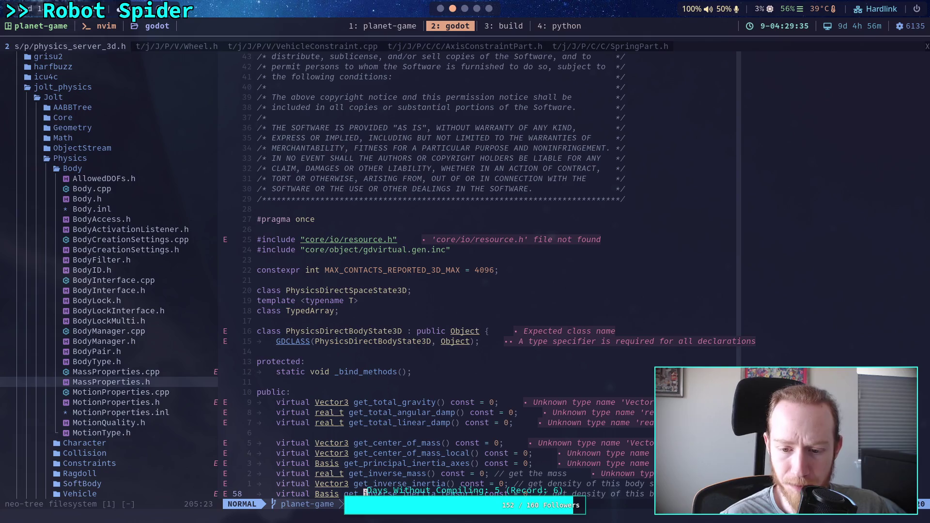
# Live-grep the source for inverse_inertia_tensor and preview the vehicle_body_3d.cpp match at line 632
pyautogui.press('j')
pyautogui.press('j')
pyautogui.press('j')
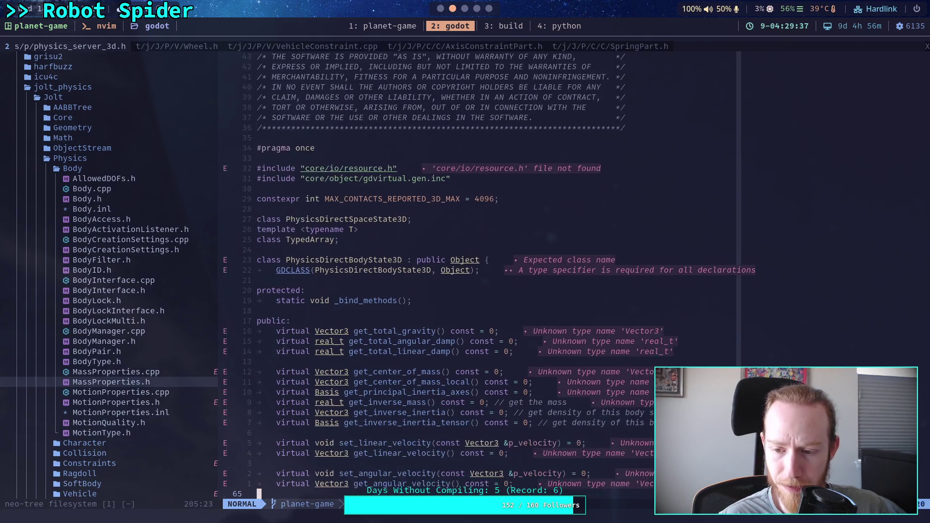
pyautogui.press('k')
pyautogui.press('k')
pyautogui.press('k')
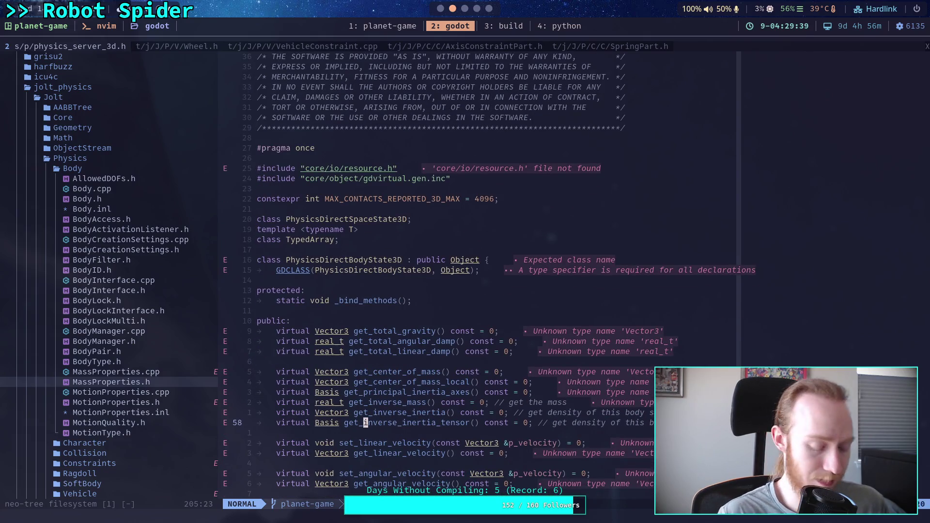
pyautogui.press('space')
pyautogui.write('fg')
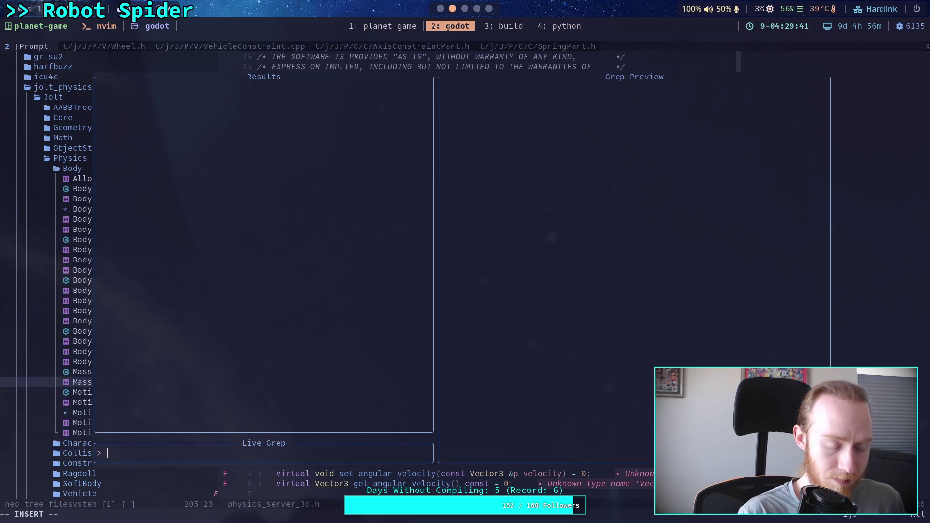
pyautogui.write('ine')
pyautogui.press('BackSpace')
pyautogui.write('v')
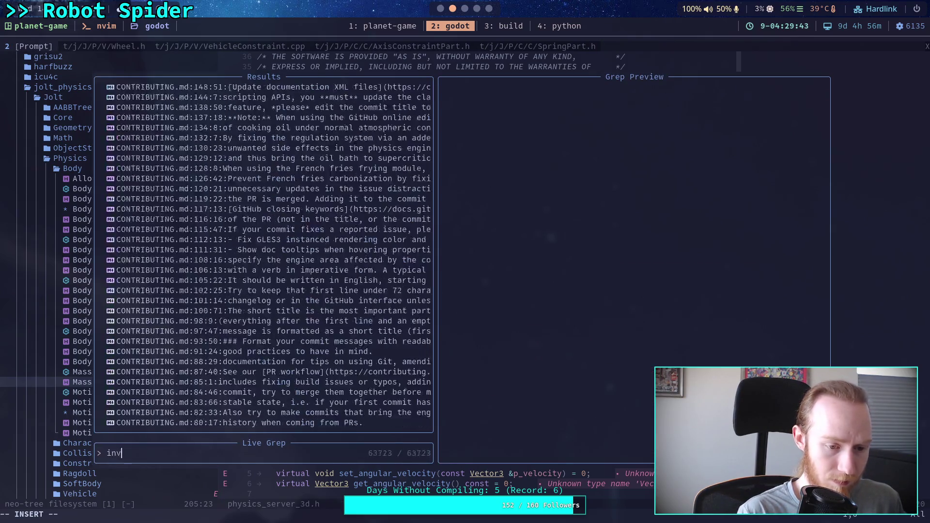
pyautogui.write('erse_inertia-t')
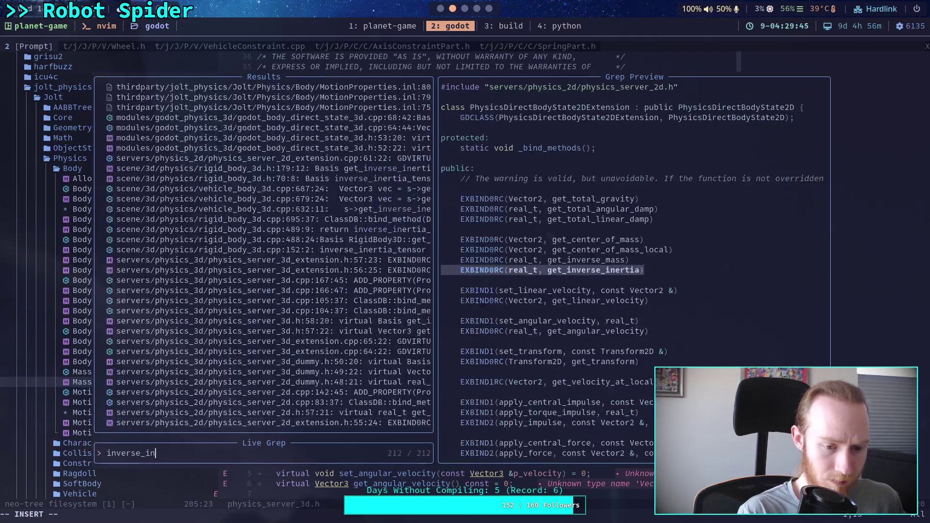
pyautogui.press('BackSpace')
pyautogui.press('BackSpace')
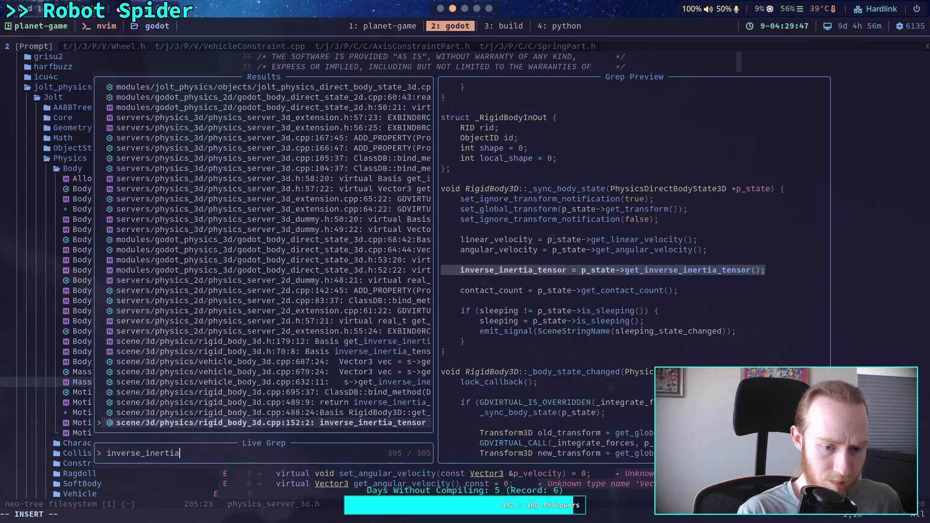
pyautogui.write('_tensor')
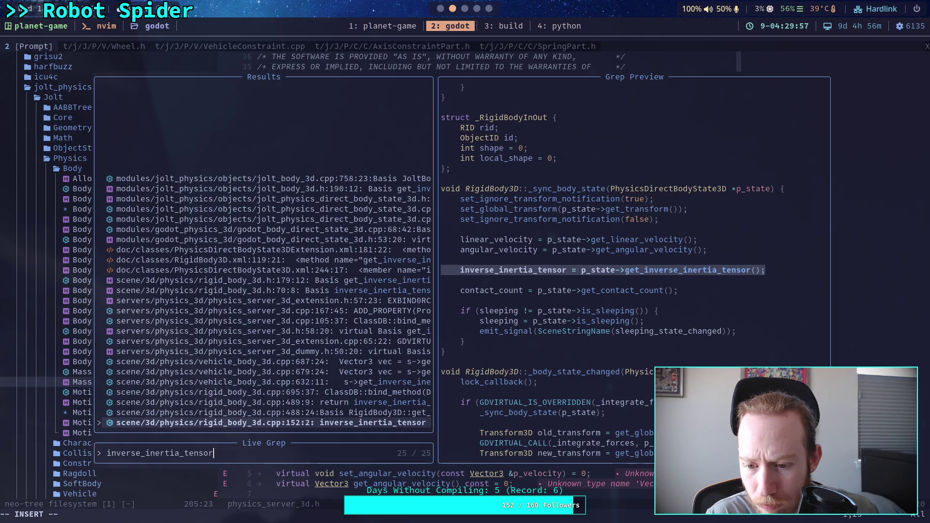
pyautogui.press('Up')
pyautogui.press('Up')
pyautogui.press('Up')
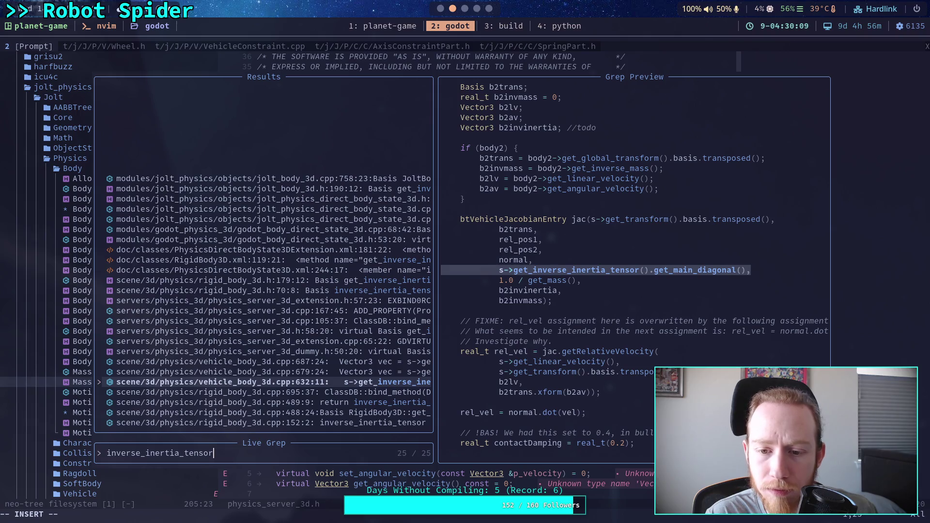
# Preview the vehicle_body_3d.cpp matches at lines 679 and 687, plus the dummy-server, extension, header and docs matches
pyautogui.press('Up')
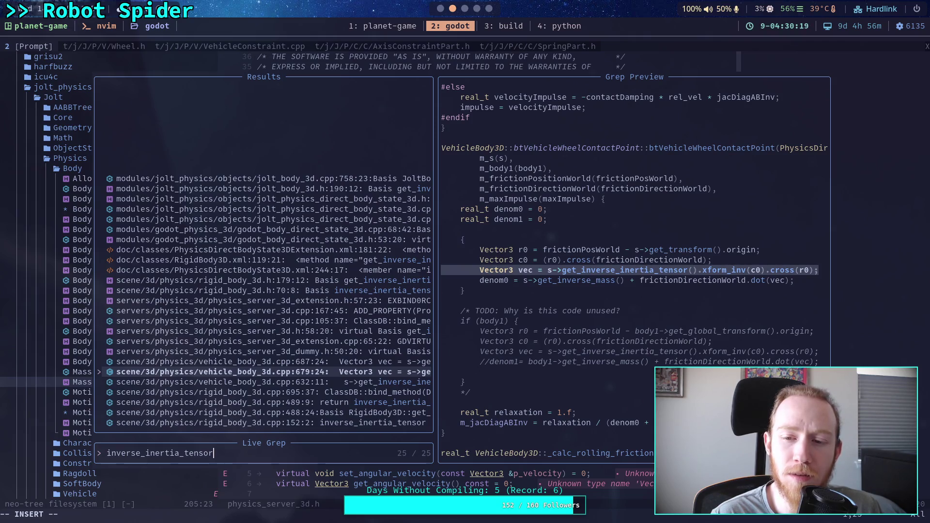
pyautogui.press('Up')
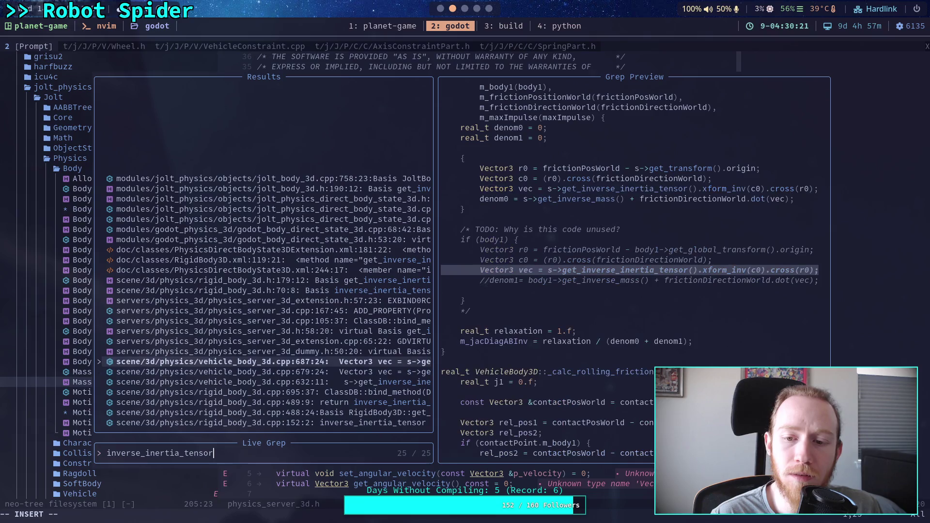
pyautogui.press('Up')
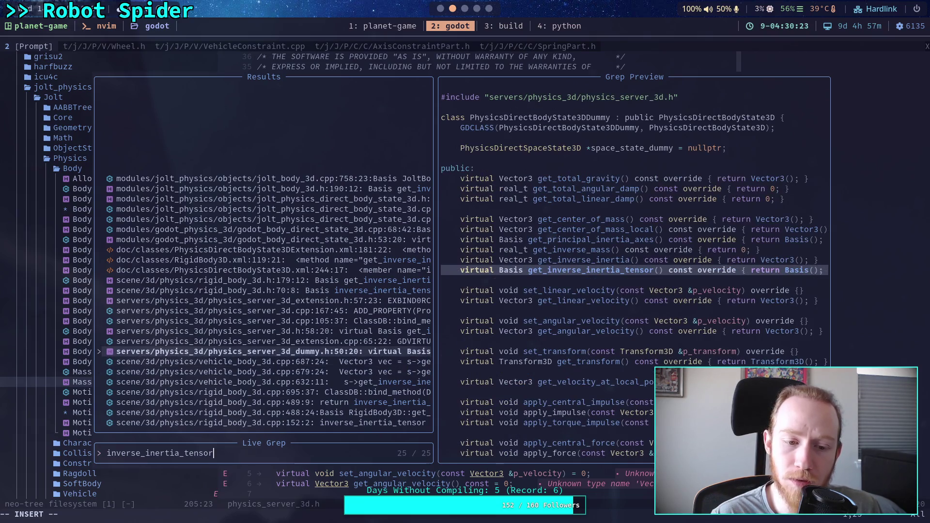
pyautogui.press('Up')
pyautogui.press('Up')
pyautogui.press('Up')
pyautogui.press('Up')
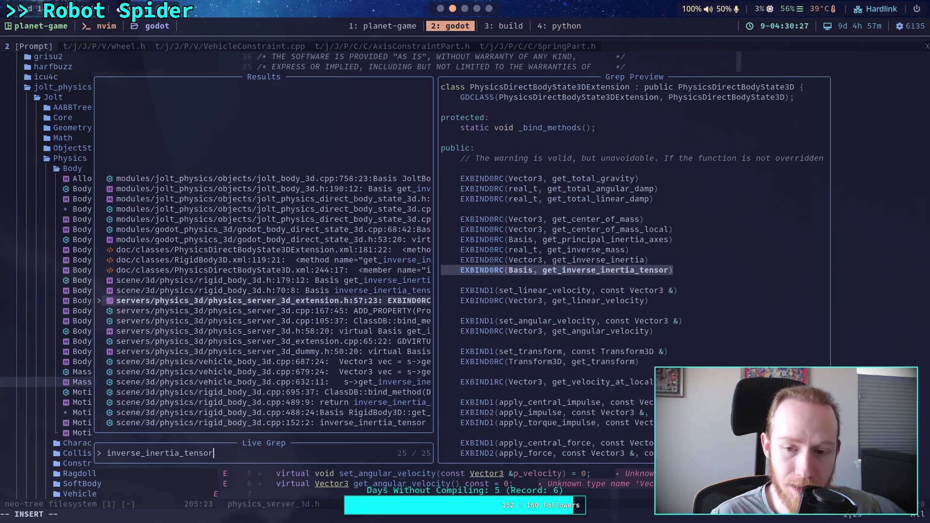
pyautogui.press('Up')
pyautogui.press('Up')
pyautogui.press('Up')
pyautogui.press('Up')
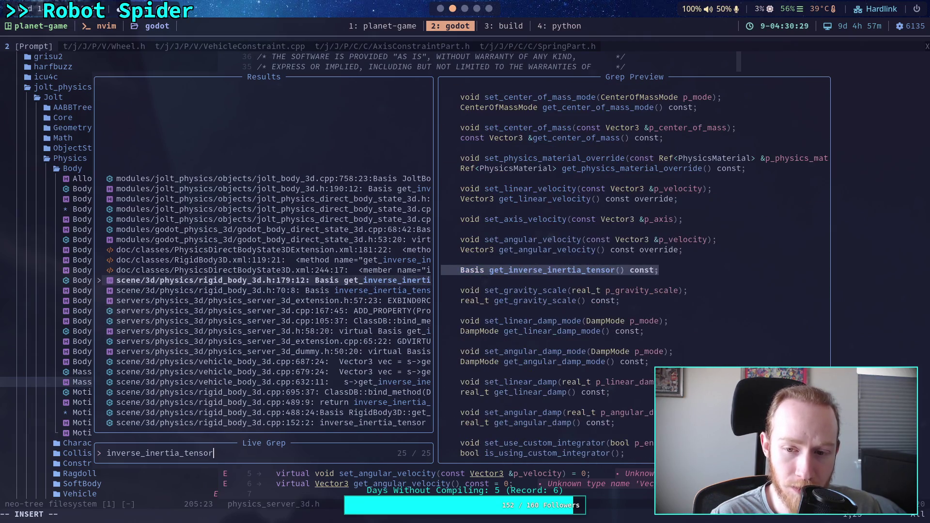
pyautogui.press('Up')
pyautogui.press('Up')
pyautogui.press('Up')
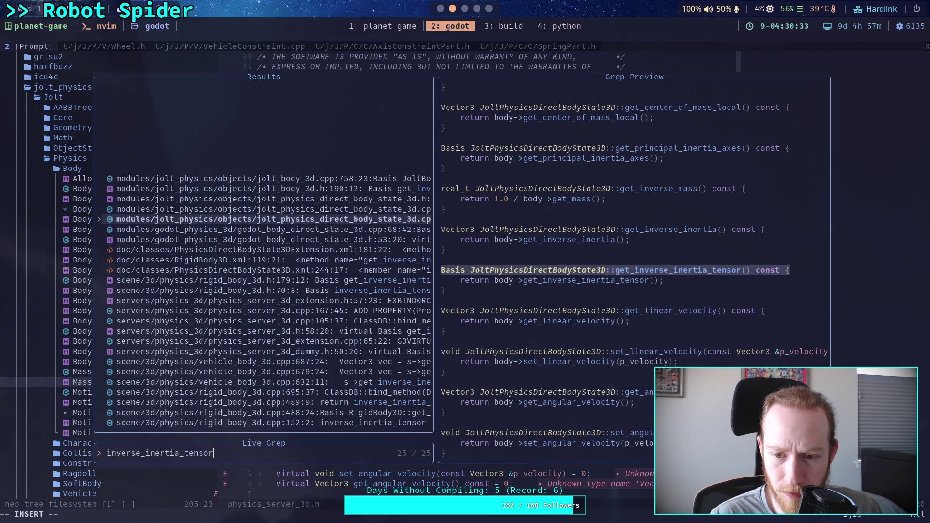
# Compare the Godot and Jolt direct body states and the jolt_body_3d.cpp getter, ending on rigid_body_3d.h
pyautogui.press('Down')
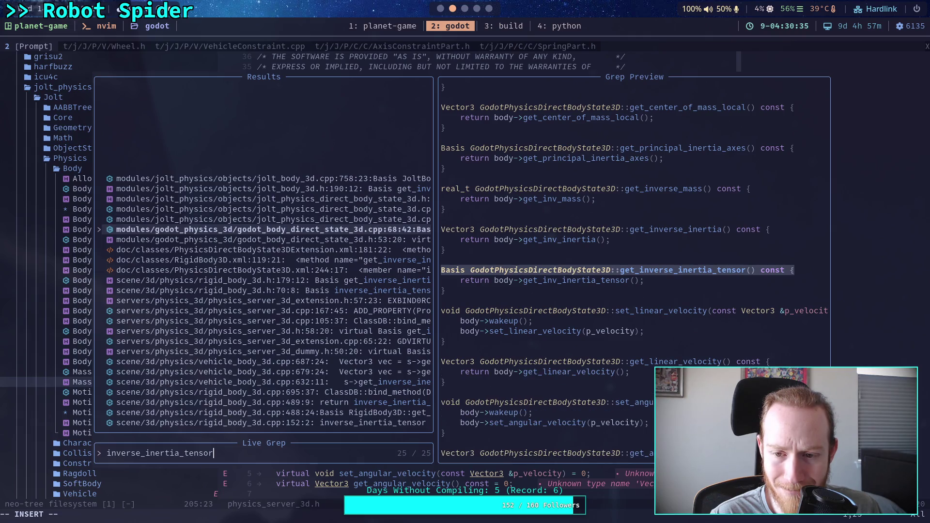
pyautogui.press('Up')
pyautogui.press('Up')
pyautogui.press('Up')
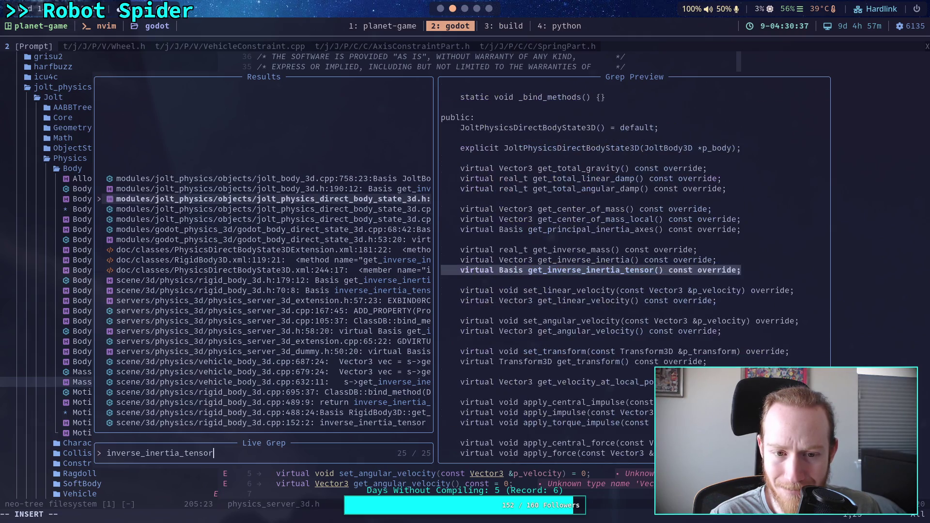
pyautogui.press('Up')
pyautogui.press('Up')
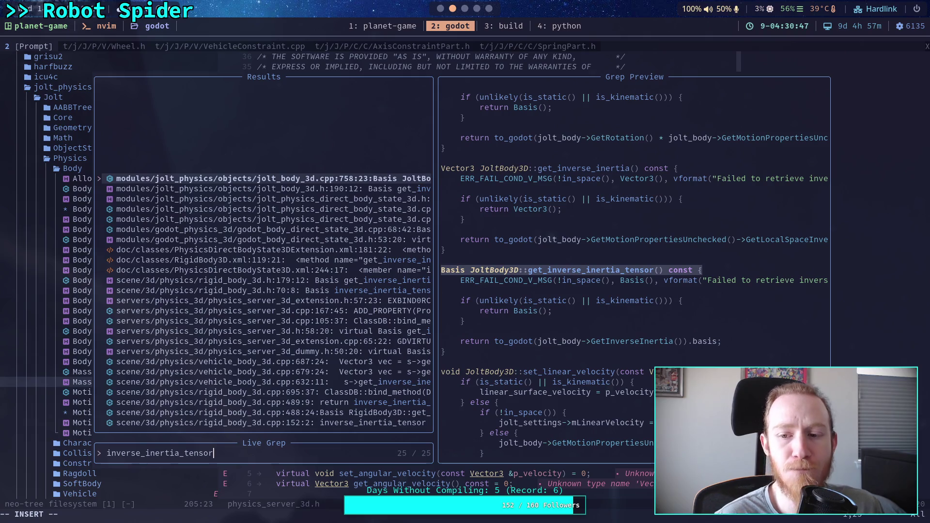
pyautogui.press('Down')
pyautogui.press('Down')
pyautogui.press('Down')
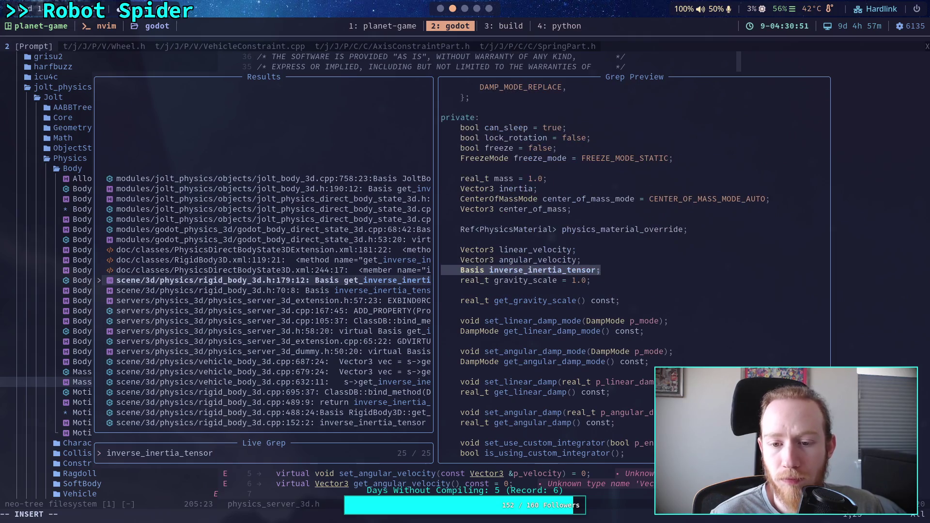
# Review the extension docs, Jolt state, RigidBody3D docs, dummy server and vehicle-body tensor matches
pyautogui.press('Down')
pyautogui.press('Up')
pyautogui.press('Up')
pyautogui.press('Up')
pyautogui.press('Up')
pyautogui.press('Up')
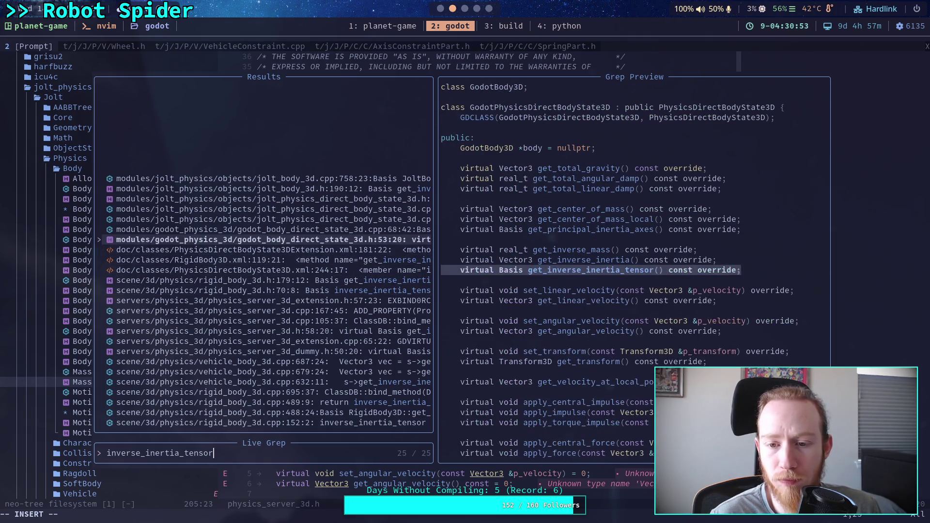
pyautogui.press('Up')
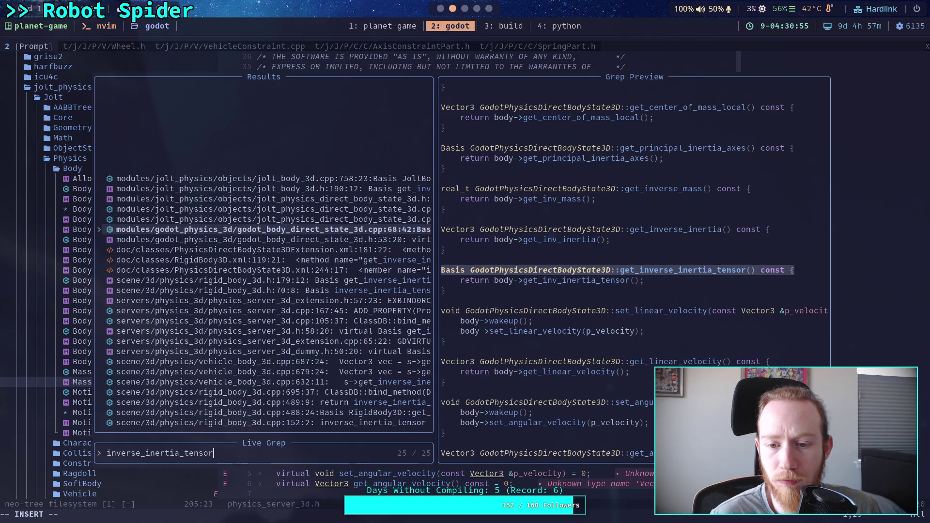
pyautogui.press('Up')
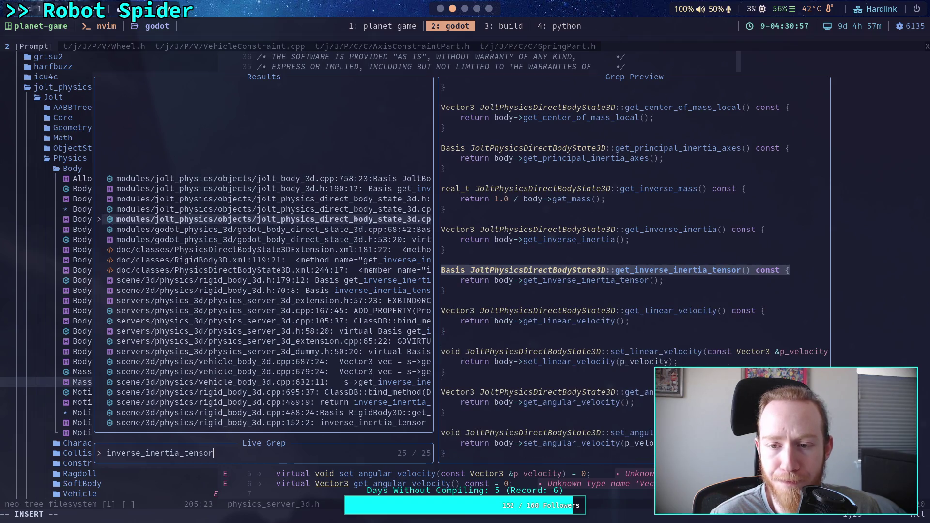
pyautogui.press('Down')
pyautogui.press('Down')
pyautogui.press('Down')
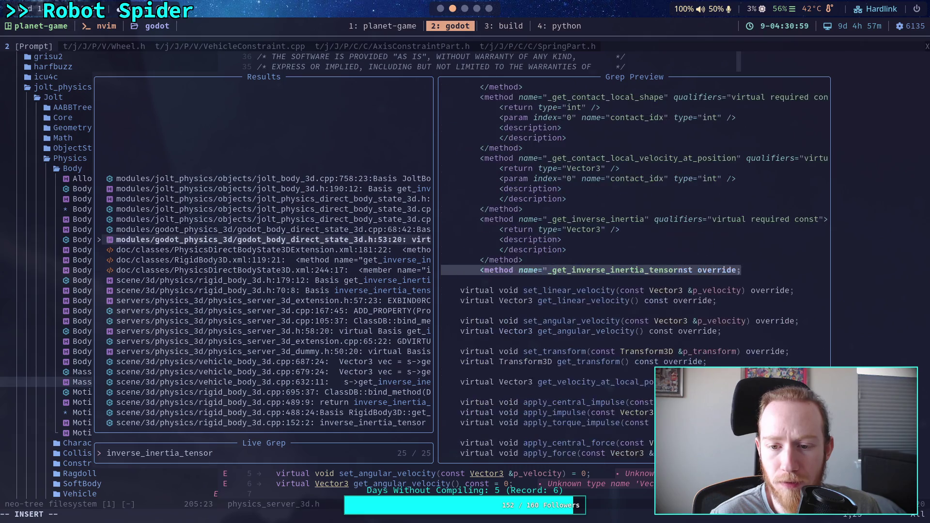
pyautogui.press('Down')
pyautogui.press('Down')
pyautogui.press('Down')
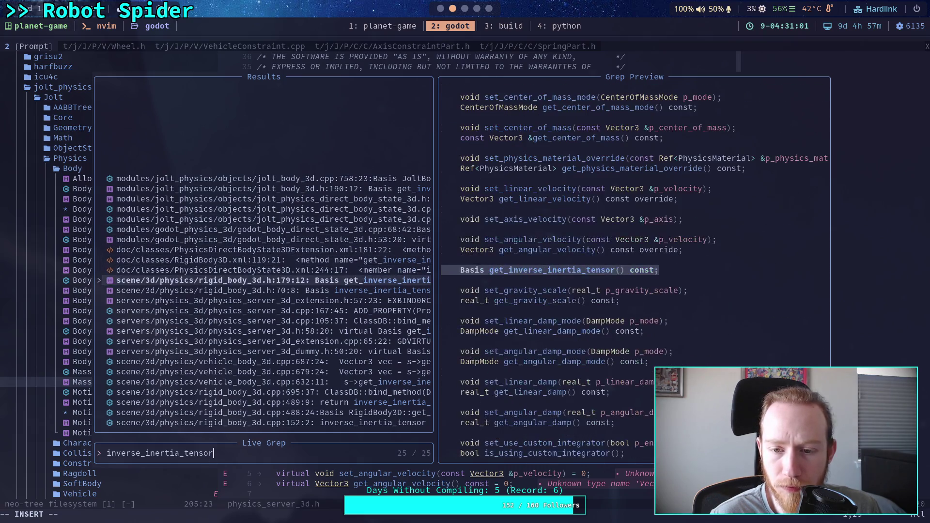
pyautogui.press('Down')
pyautogui.press('Down')
pyautogui.press('Down')
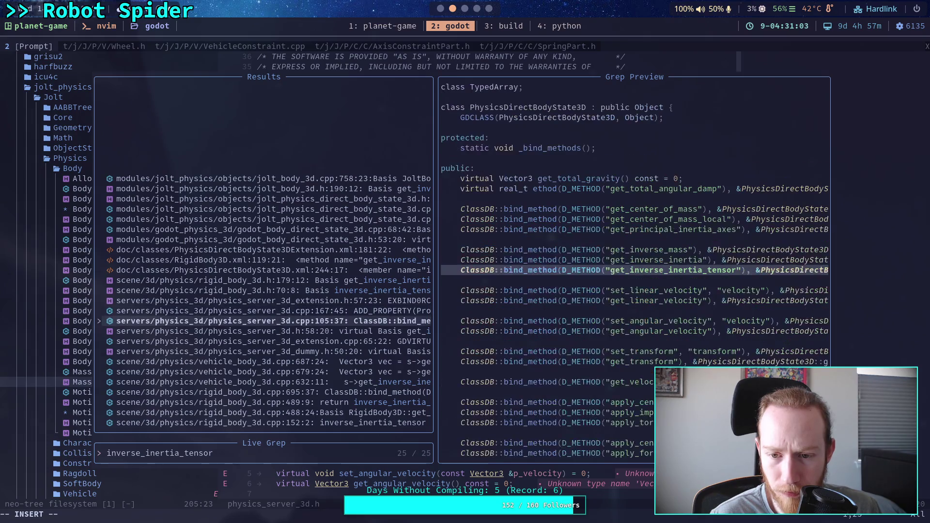
pyautogui.press('Down')
pyautogui.press('Down')
pyautogui.press('Down')
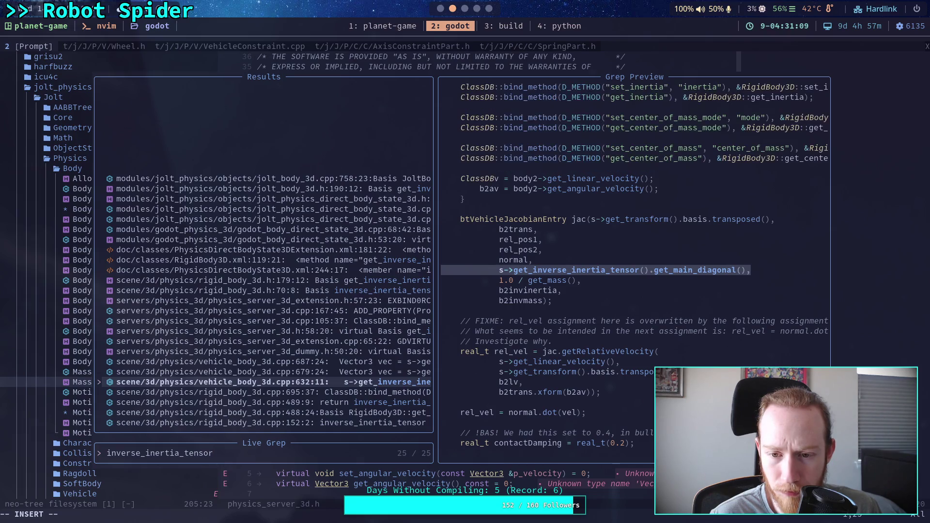
# Review RigidBody3D binding and sync code, Jolt header and direct-state versions, then return to Godot
pyautogui.press('Down')
pyautogui.press('Down')
pyautogui.press('Down')
pyautogui.press('Down')
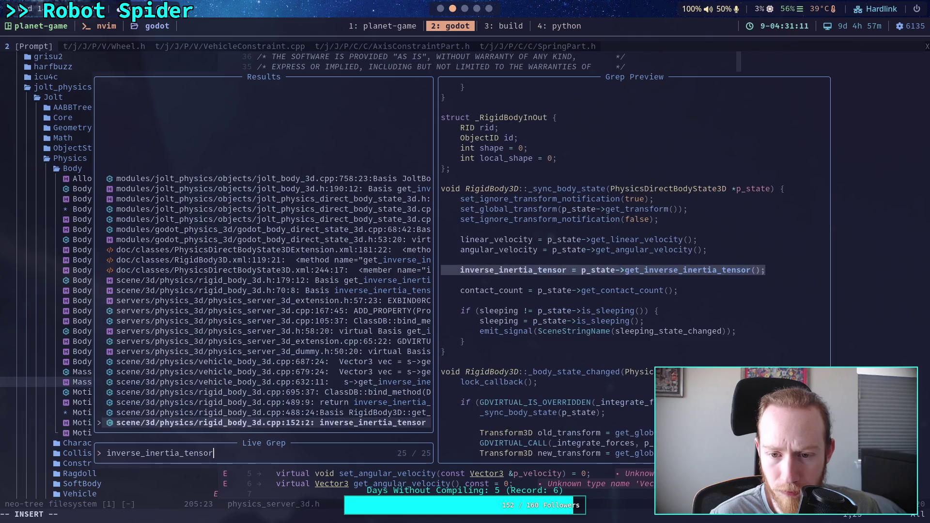
pyautogui.press('Down')
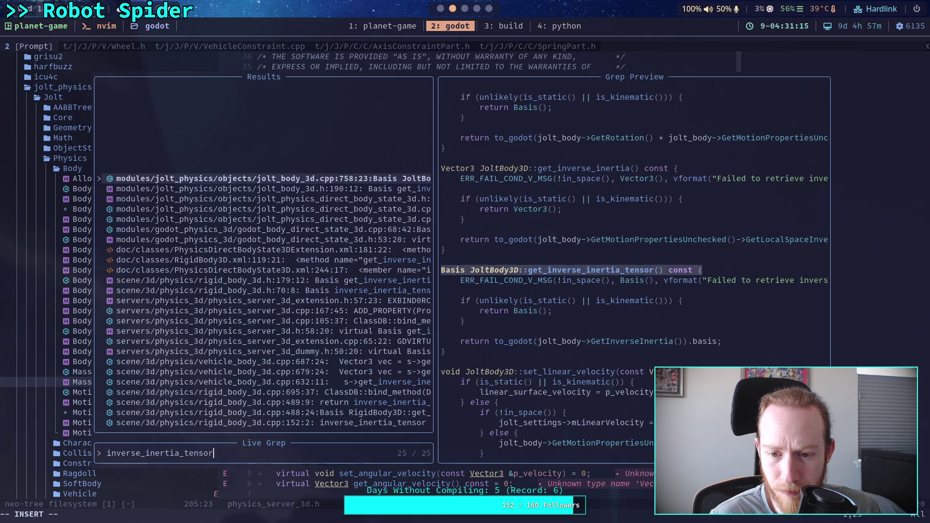
pyautogui.press('Down')
pyautogui.press('Down')
pyautogui.press('Down')
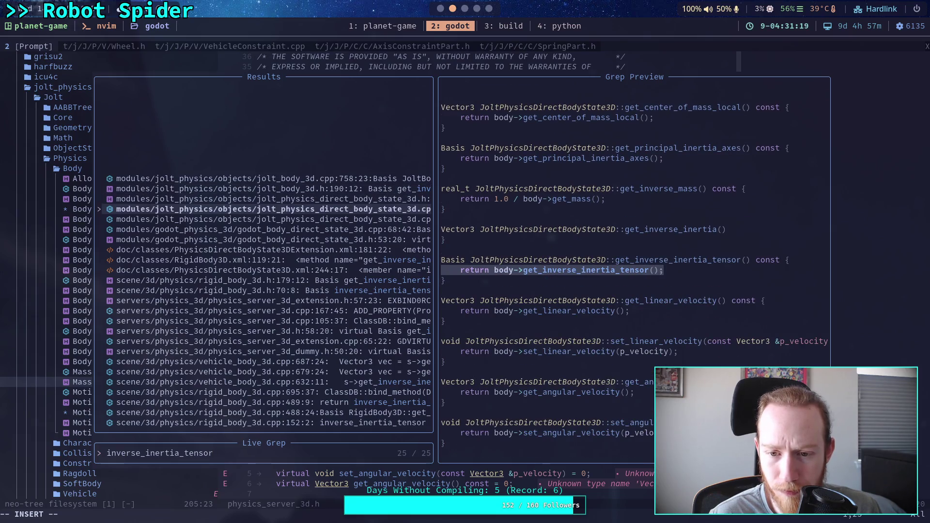
pyautogui.press('Down')
pyautogui.press('Down')
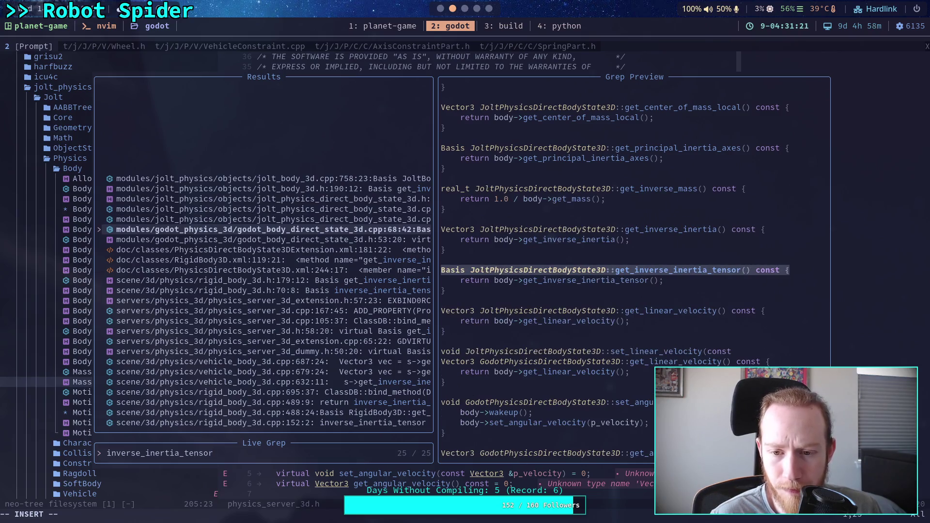
pyautogui.press('Up')
pyautogui.press('Down')
pyautogui.press('Down')
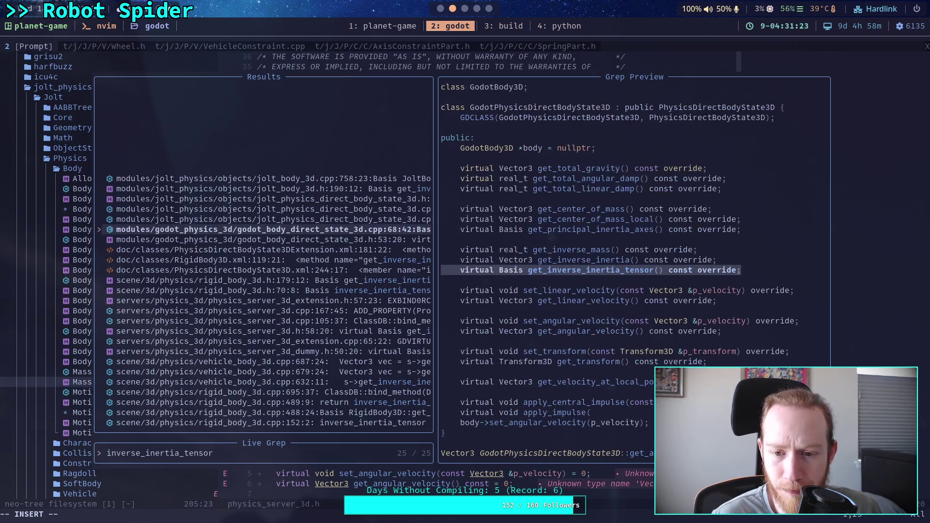
pyautogui.press('Down')
pyautogui.press('Down')
pyautogui.press('Down')
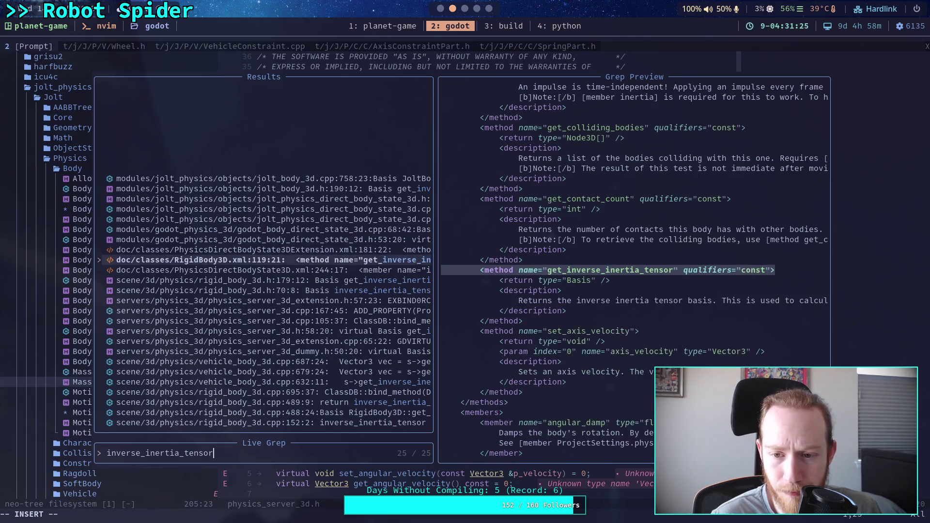
pyautogui.press('Up')
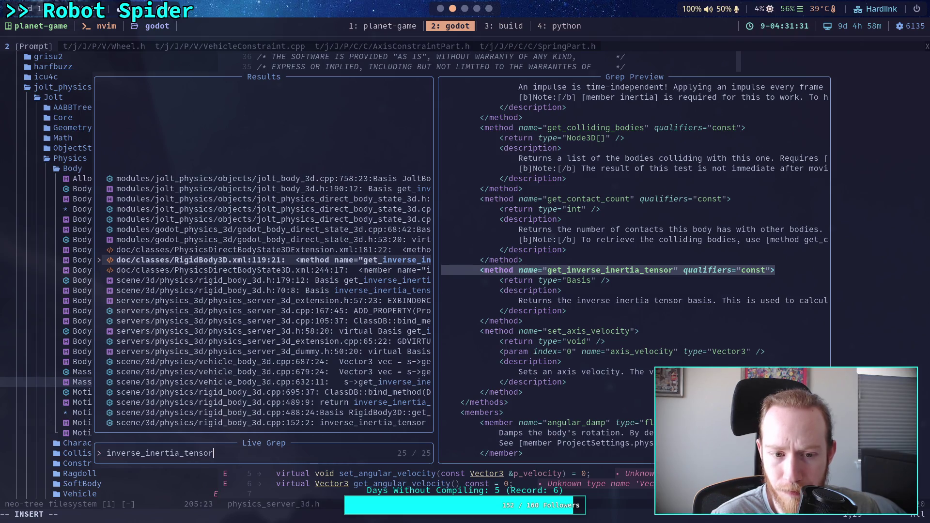
pyautogui.press('super+4')
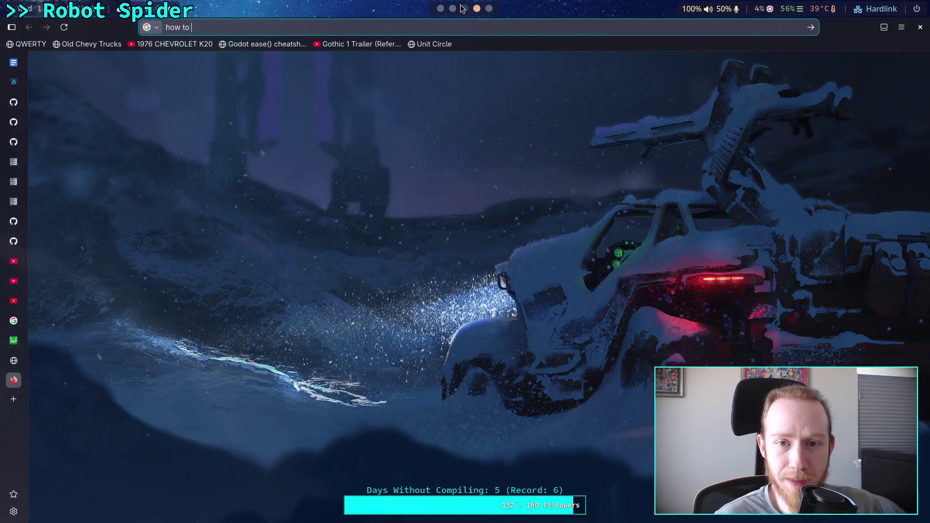
pyautogui.click(464, 9)
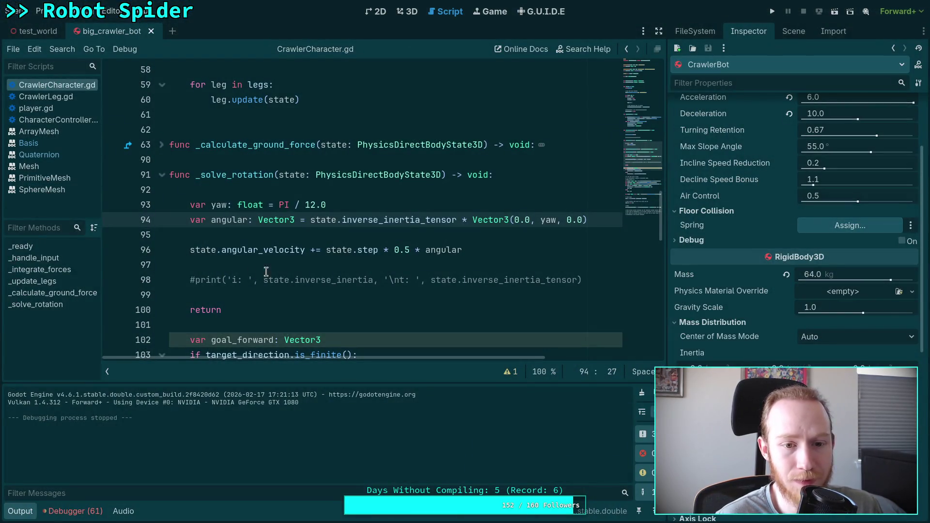
# Look up inverse_inertia_tensor in the docs, browse the Object and Node pages, then close them
pyautogui.rightClick(387, 218)
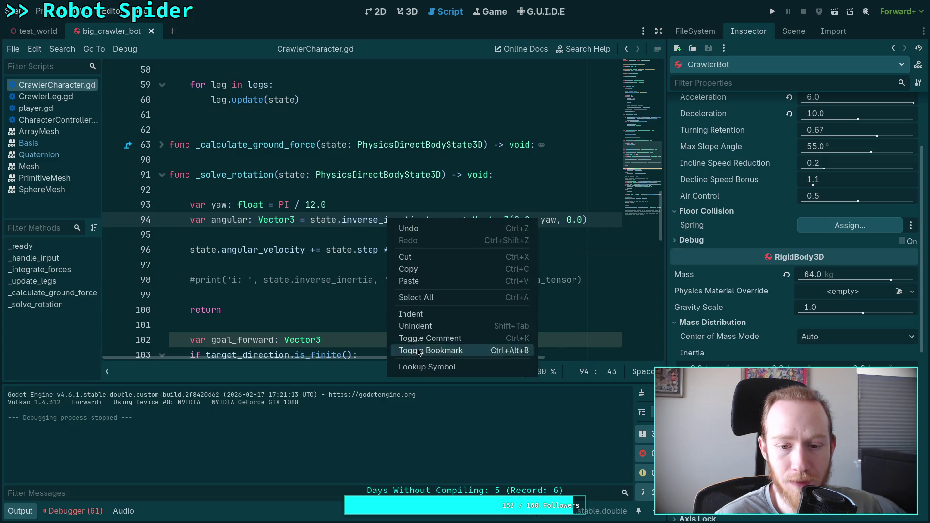
pyautogui.click(420, 367)
pyautogui.moveTo(661, 168)
pyautogui.mouseDown()
pyautogui.moveTo(652, 117)
pyautogui.moveTo(628, 70)
pyautogui.mouseUp()
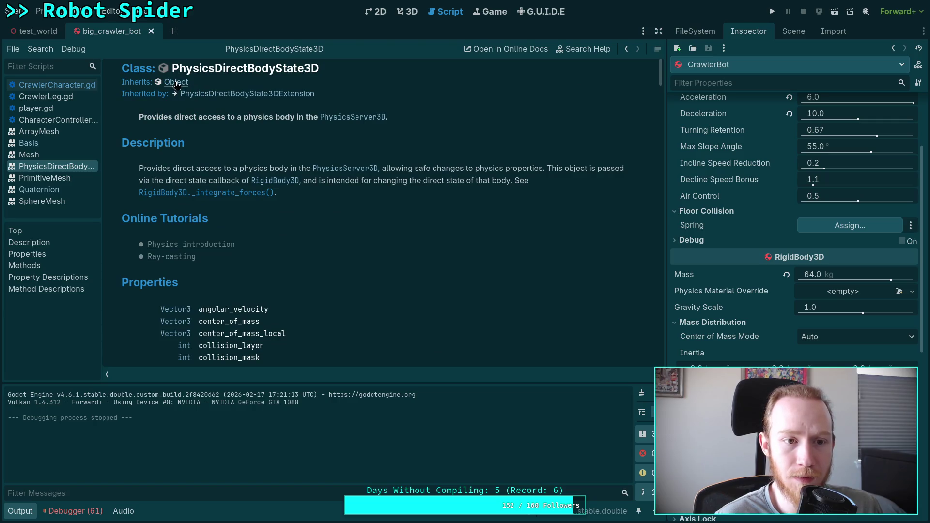
pyautogui.click(176, 82)
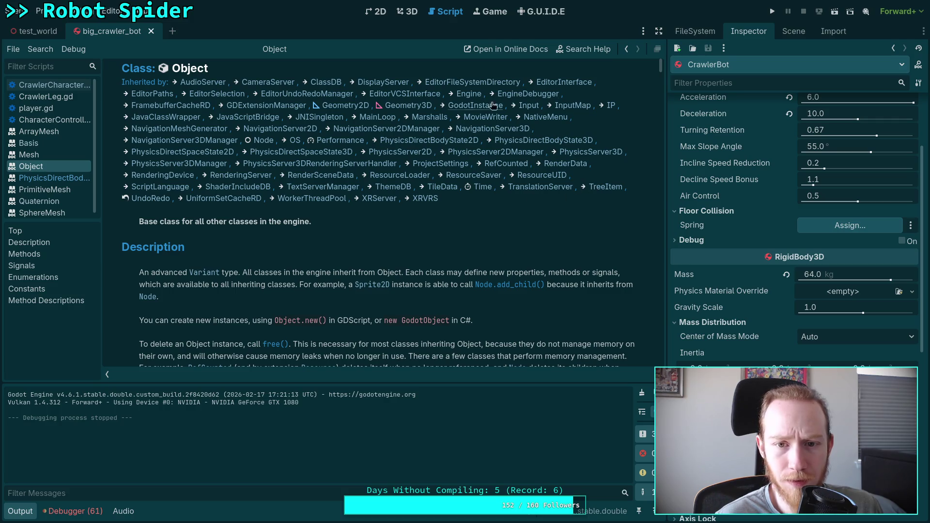
pyautogui.click(264, 140)
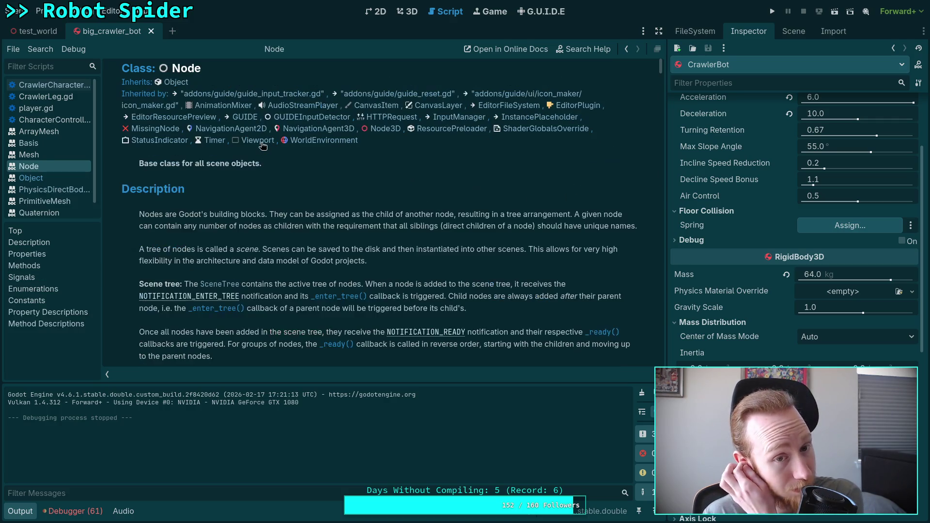
pyautogui.rightClick(44, 166)
pyautogui.click(53, 178)
pyautogui.rightClick(43, 166)
pyautogui.click(53, 177)
# From CharacterController.gd, look up RigidBody3D and read through its class documentation
pyautogui.click(48, 119)
pyautogui.scroll(15, 405, 85)
pyautogui.rightClick(405, 85)
pyautogui.click(426, 236)
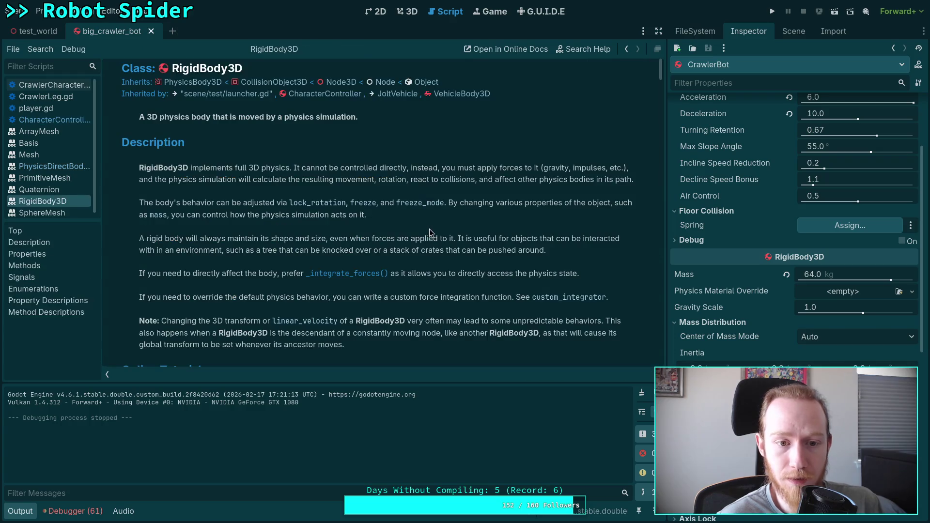
pyautogui.scroll(-10, 288, 188)
pyautogui.scroll(-5, 288, 188)
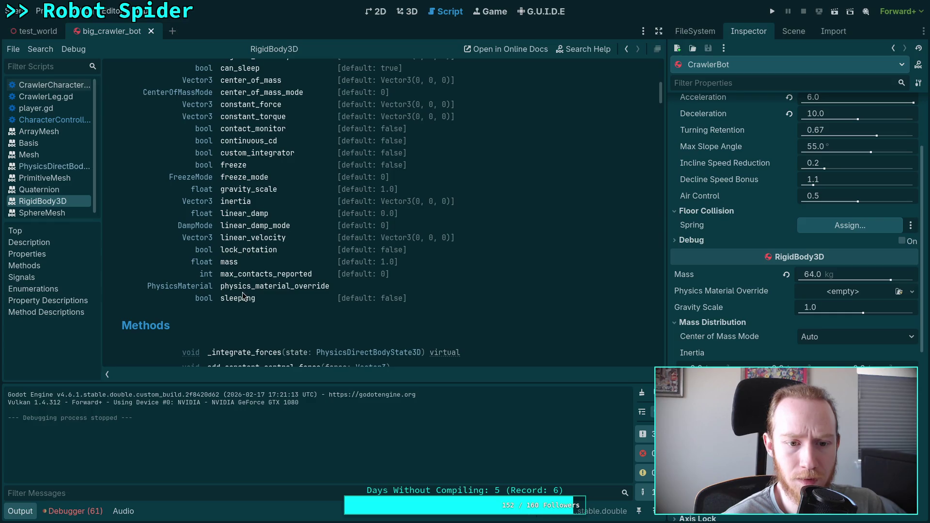
pyautogui.scroll(1, 244, 215)
pyautogui.scroll(1, 244, 215)
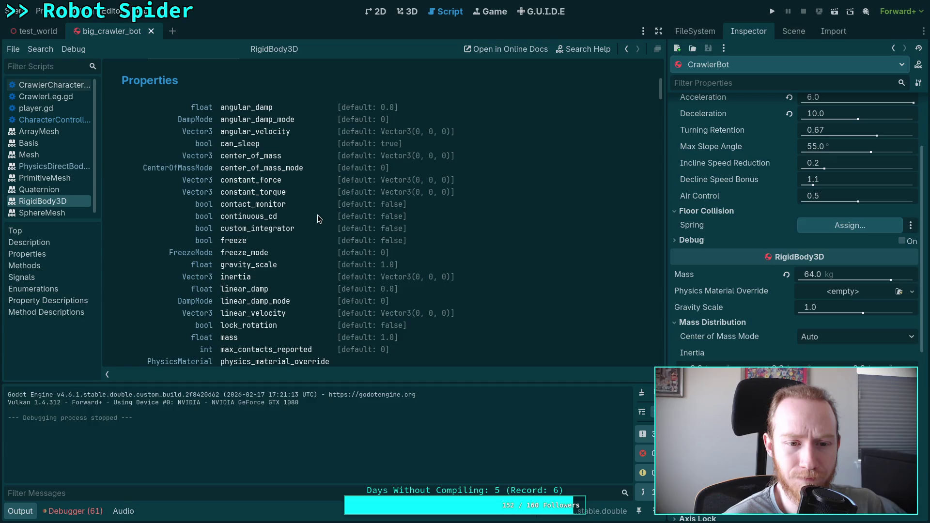
pyautogui.scroll(-4, 318, 216)
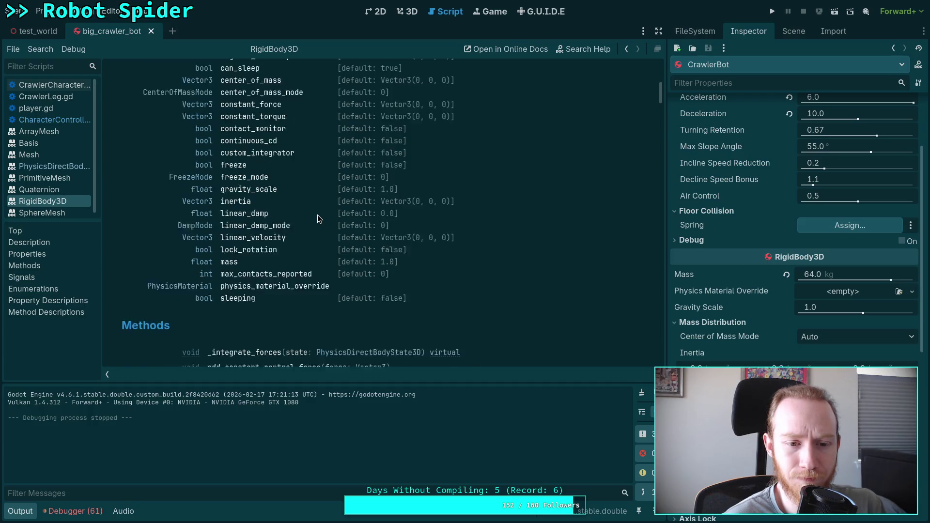
pyautogui.scroll(-4, 318, 215)
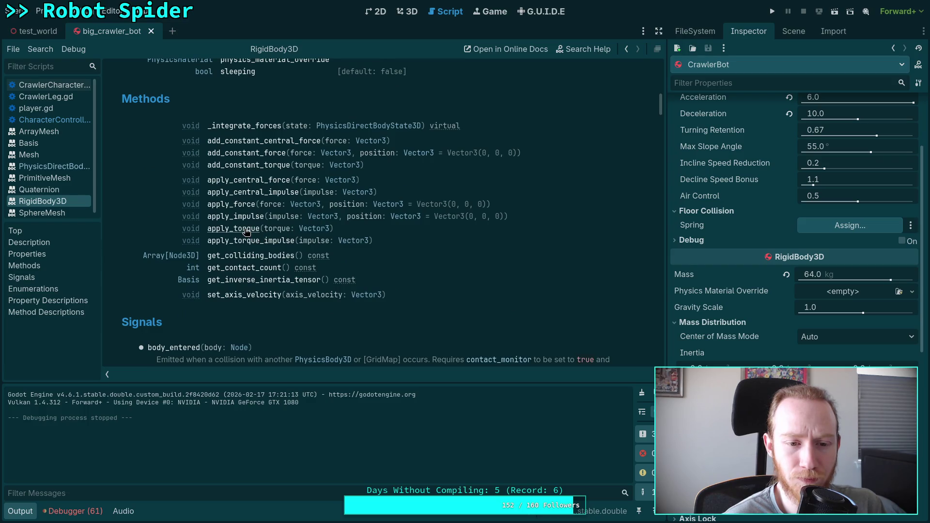
# Read RigidBody3D's Method Descriptions, then return to CrawlerCharacter.gd
pyautogui.click(256, 281)
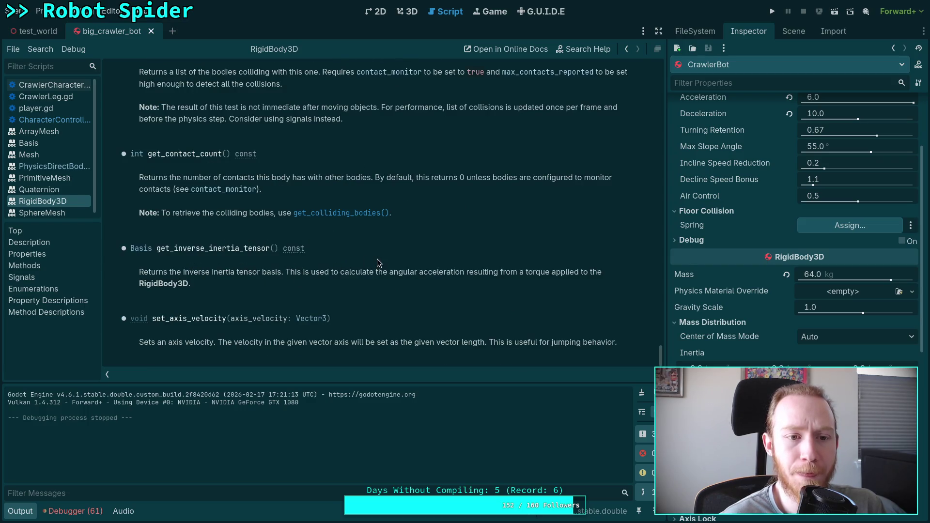
pyautogui.scroll(2, 397, 264)
pyautogui.scroll(-2, 408, 265)
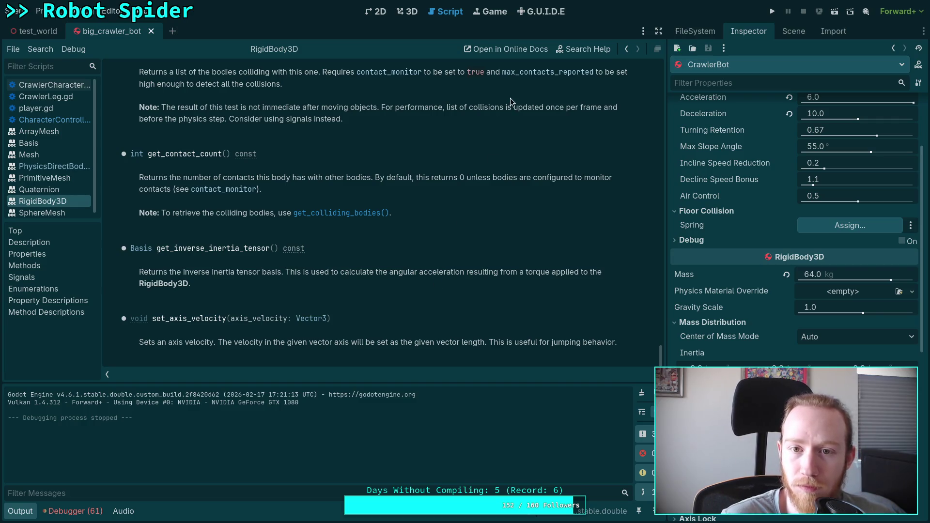
pyautogui.hotkey('alt', 'Tab')
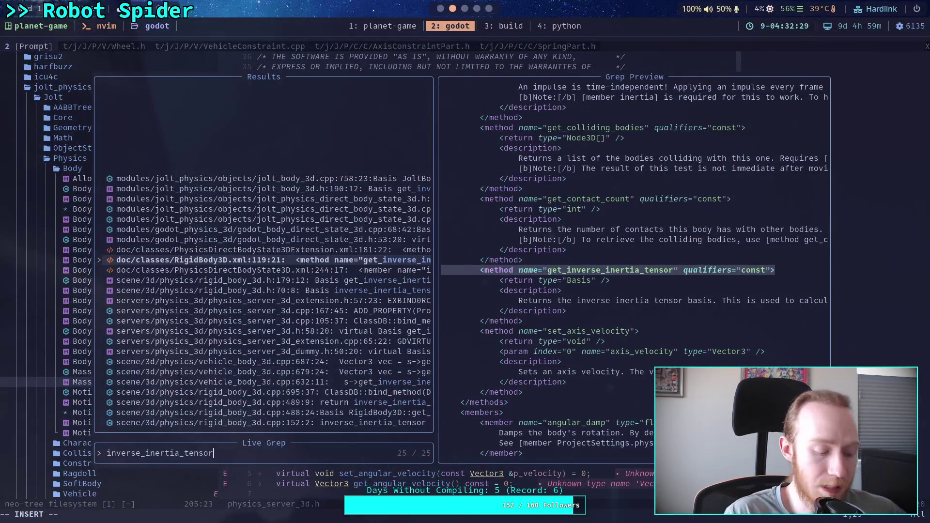
pyautogui.hotkey('alt', 'Tab')
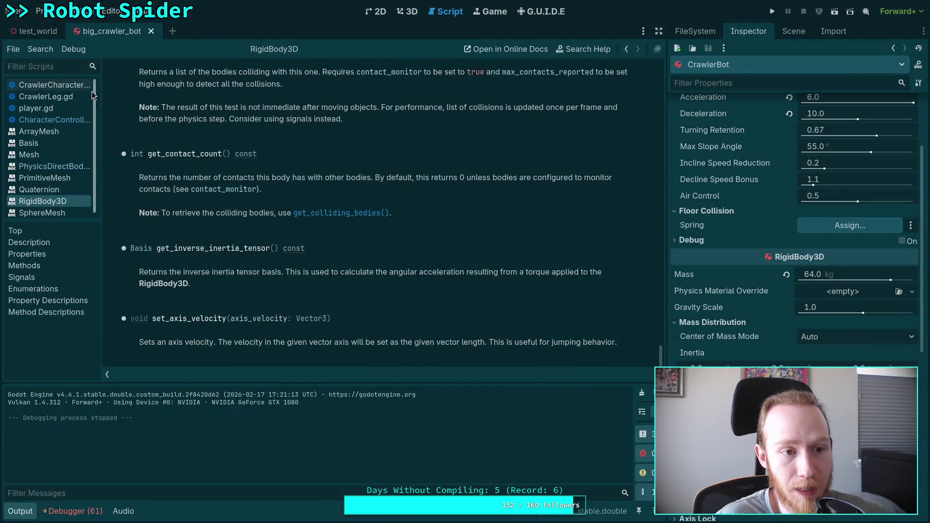
pyautogui.click(53, 121)
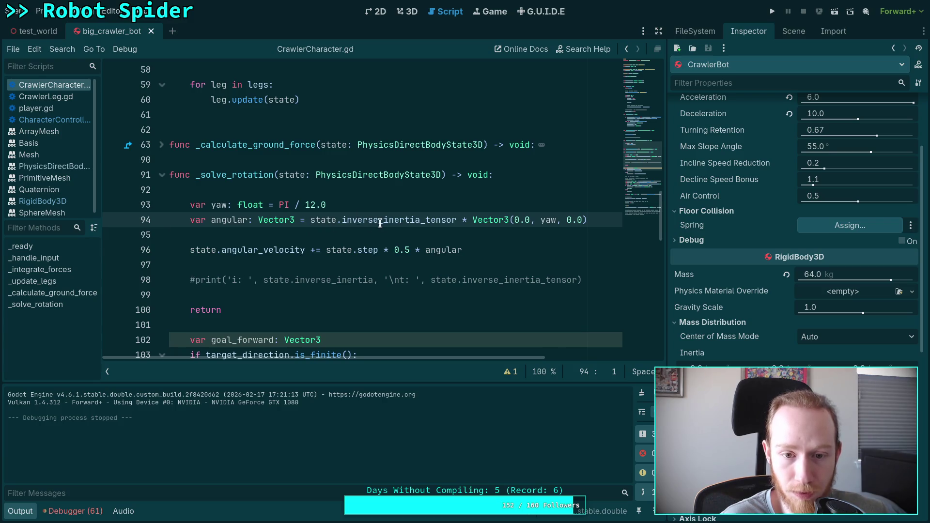
# Make line 94 state.inverse_inertia_tensor * (transform.basis * …) and save the script
pyautogui.doubleClick(341, 220)
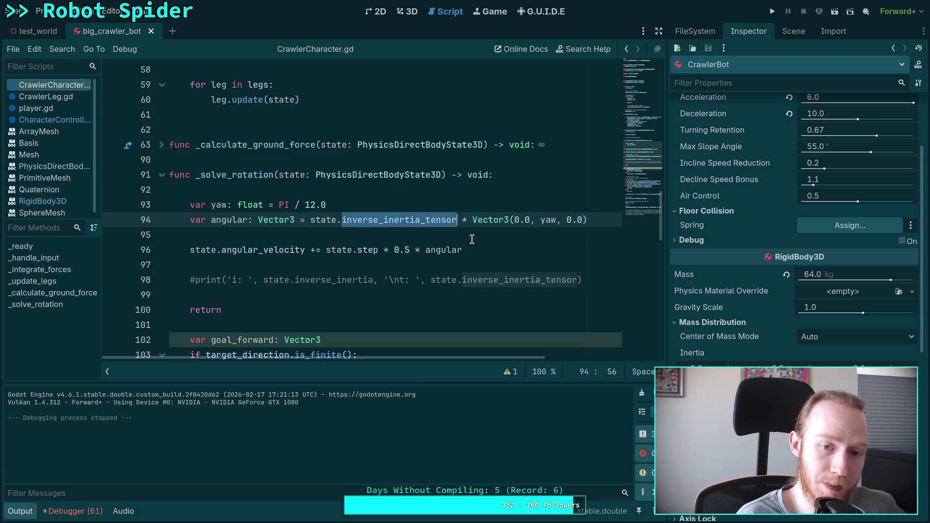
pyautogui.write('transfe')
pyautogui.write('m.basis')
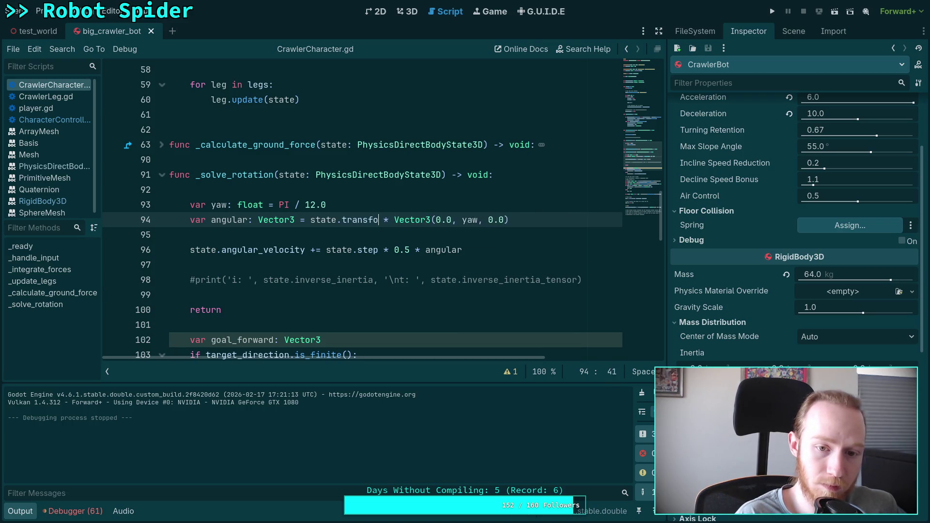
pyautogui.moveTo(311, 220); pyautogui.dragTo(594, 220)
pyautogui.write('(')
pyautogui.click(306, 220)
pyautogui.write('stat')
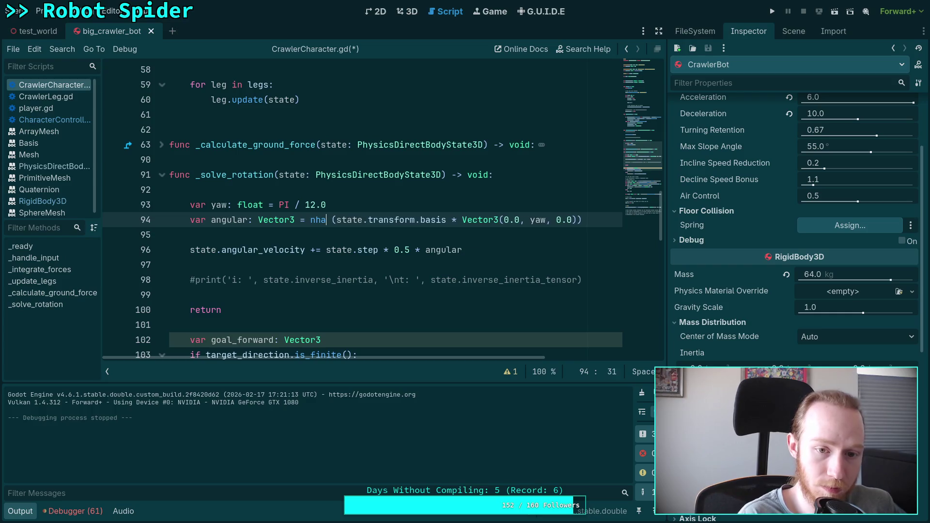
pyautogui.write('e.')
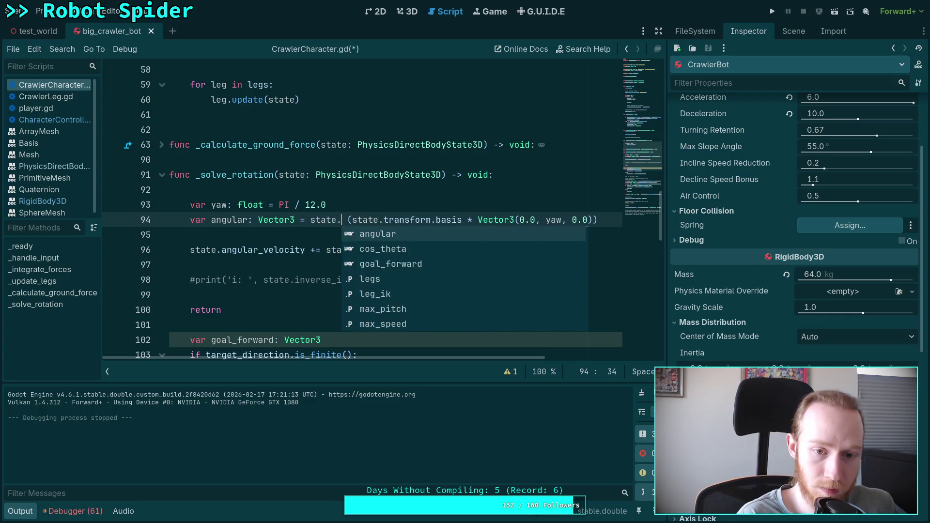
pyautogui.write('inve')
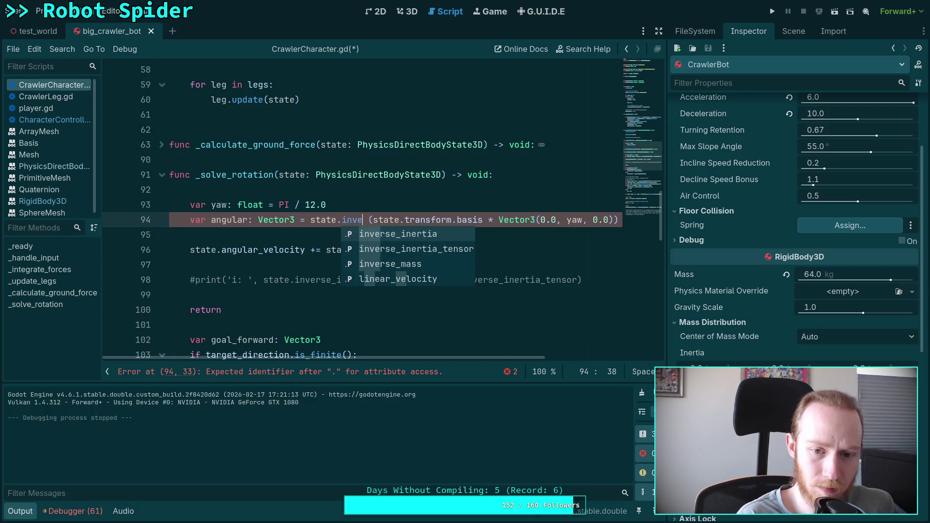
pyautogui.press('Down')
pyautogui.press('Return')
pyautogui.write('*')
pyautogui.hotkey('ctrl', 's')
# Test-run the spider with F5, stop it, and remove the inverse inertia tensor multiplier
pyautogui.press('F5')
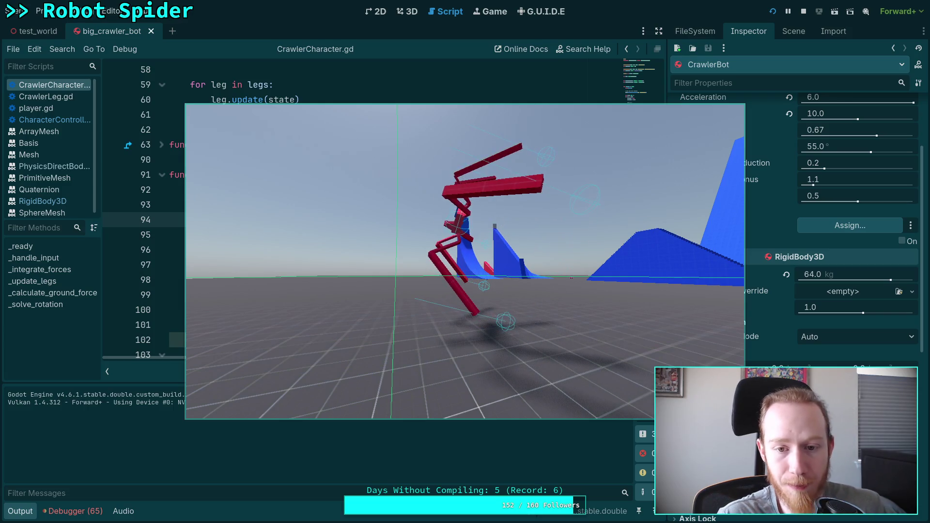
pyautogui.click(804, 12)
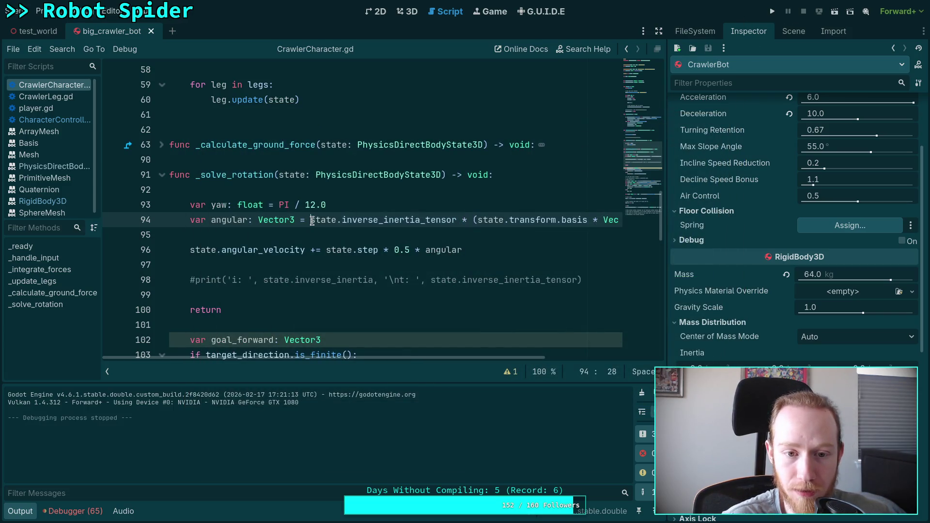
pyautogui.moveTo(312, 221); pyautogui.dragTo(477, 221)
pyautogui.press('BackSpace')
pyautogui.press('End')
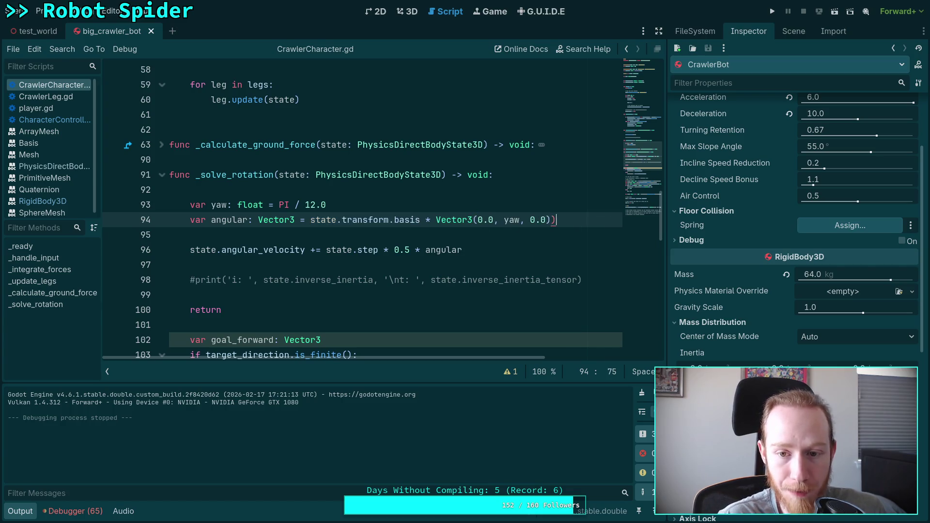
# Drop the leftover parenthesis and add '# angular = state.inverse_inertia_tensor * angular' below line 94
pyautogui.press('BackSpace')
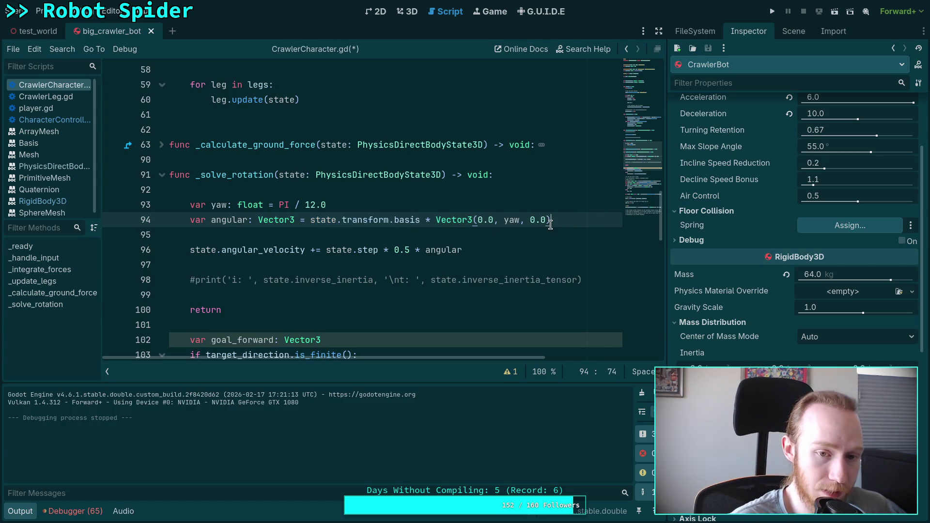
pyautogui.press('Return')
pyautogui.press('Return')
pyautogui.write('#')
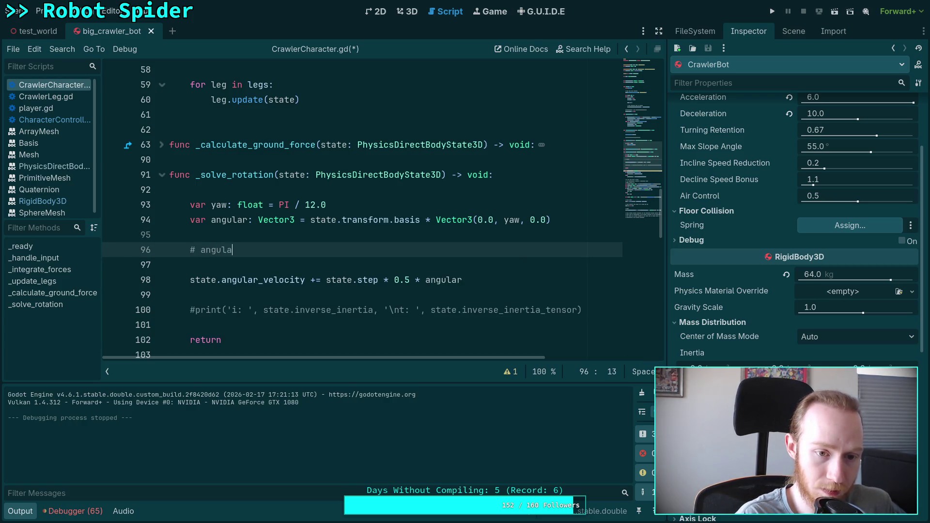
pyautogui.write('ang')
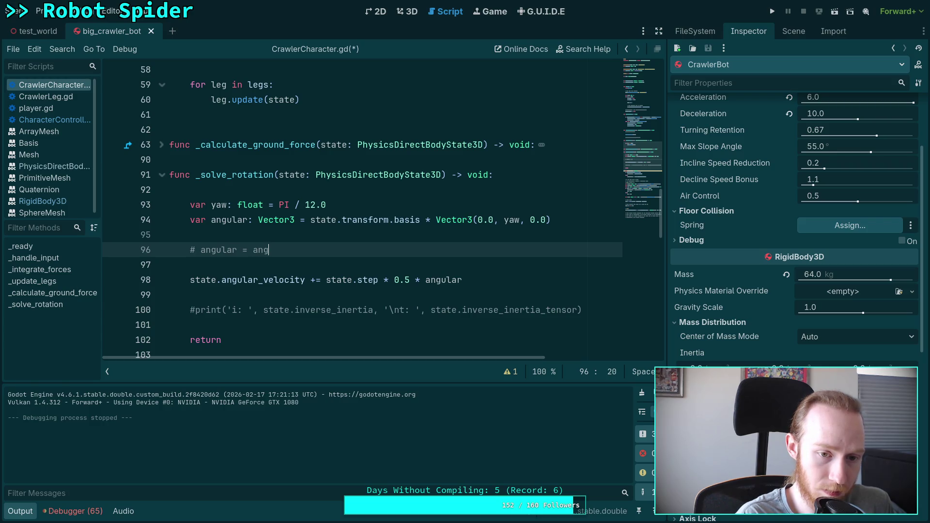
pyautogui.press('BackSpace')
pyautogui.press('BackSpace')
pyautogui.press('BackSpace')
pyautogui.write('state.inverse_inertia_ne')
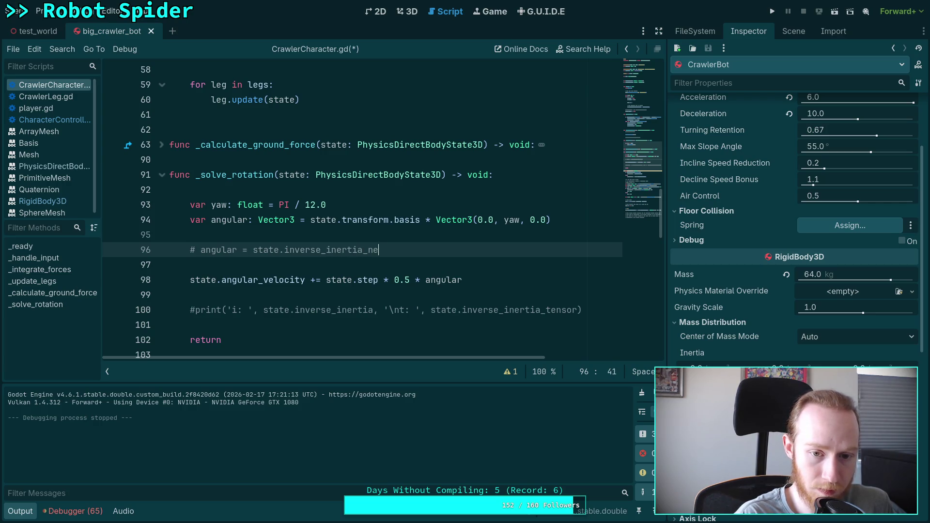
pyautogui.write('on')
pyautogui.write('nsor')
pyautogui.press('BackSpace')
pyautogui.press('BackSpace')
pyautogui.write('* angluar')
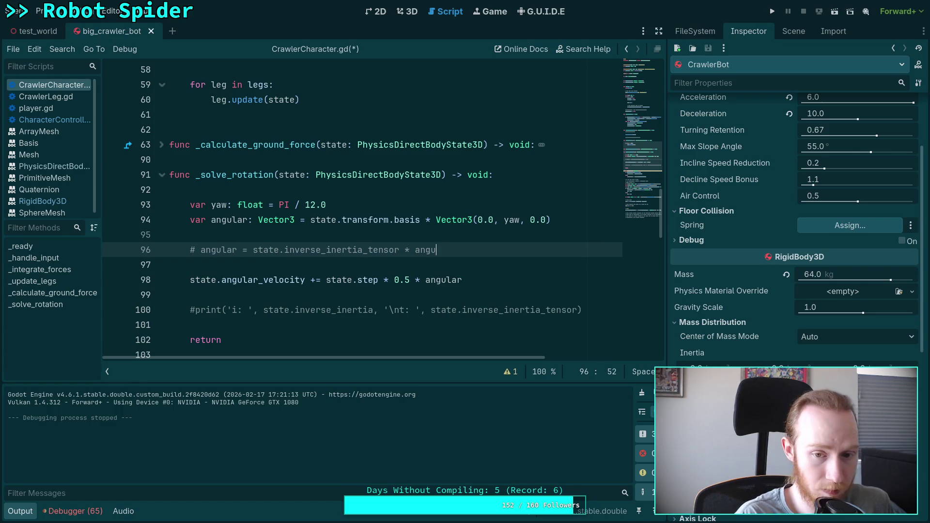
# Above it, write a '# NOTE: technically…' comment about rotating without accounting for mass distribution
pyautogui.press('Up')
pyautogui.press('Return')
pyautogui.write('# NO')
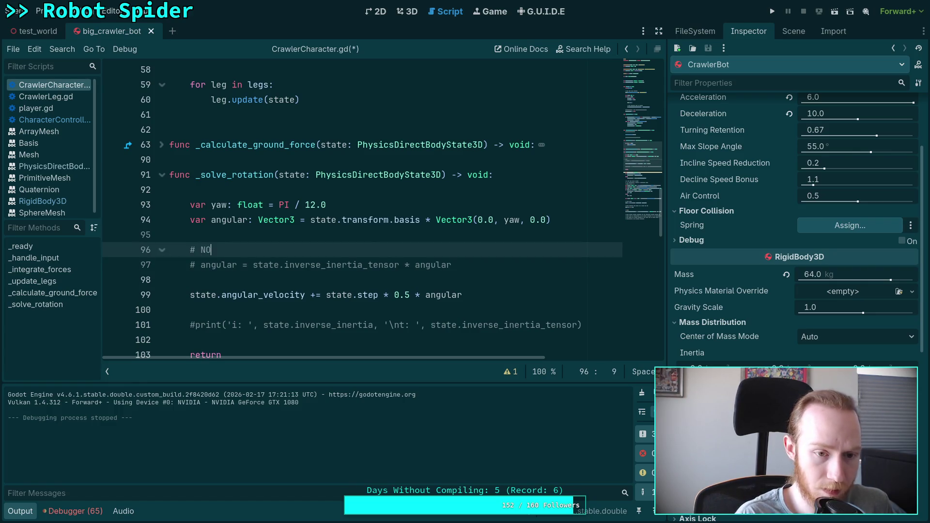
pyautogui.write('TE: t')
pyautogui.press('BackSpace')
pyautogui.write('chu')
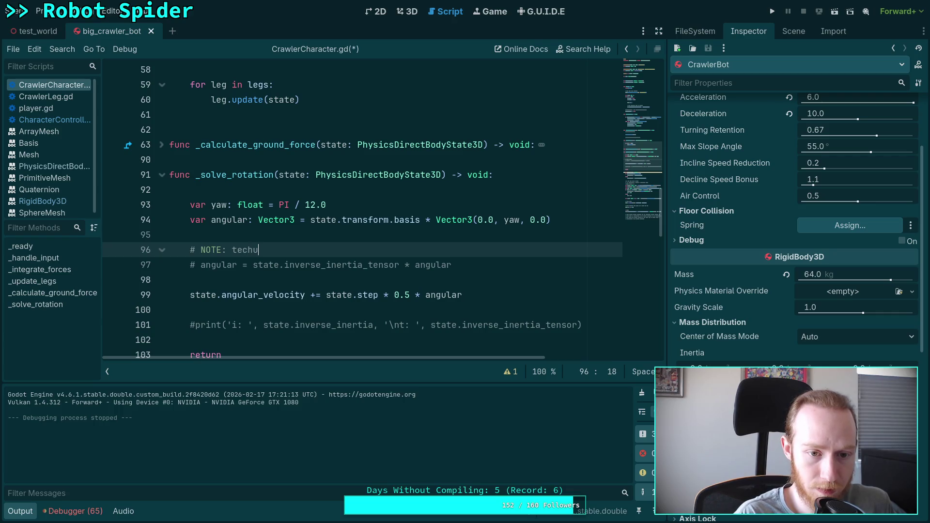
pyautogui.press('BackSpace')
pyautogui.write('nically ')
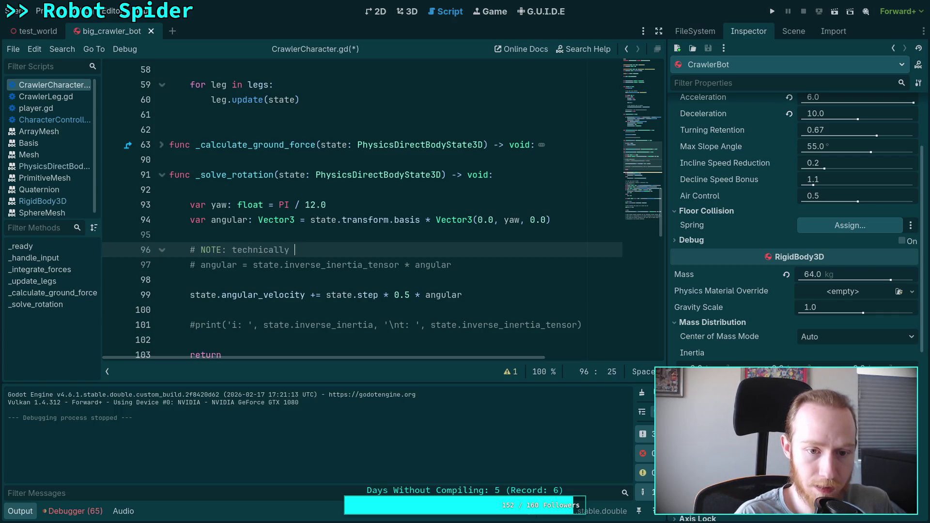
pyautogui.write('correct, but')
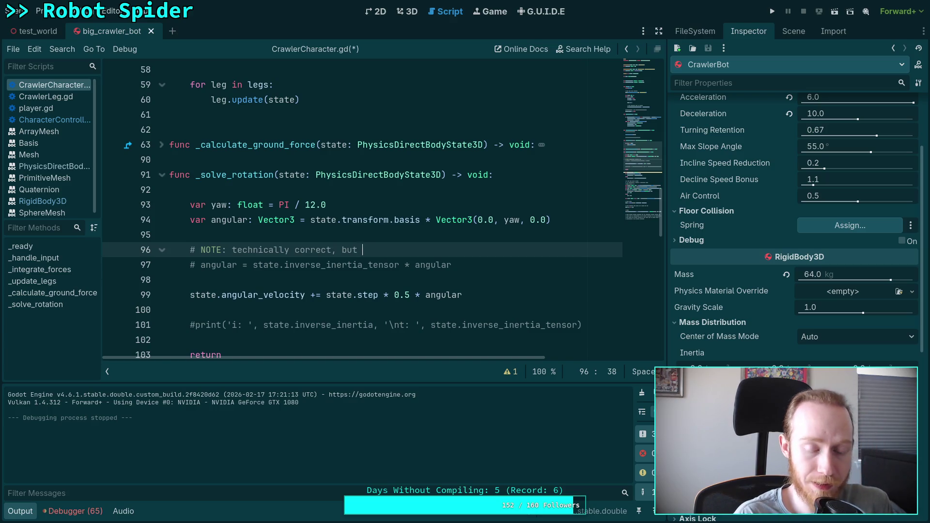
pyautogui.write('let the body rotatio')
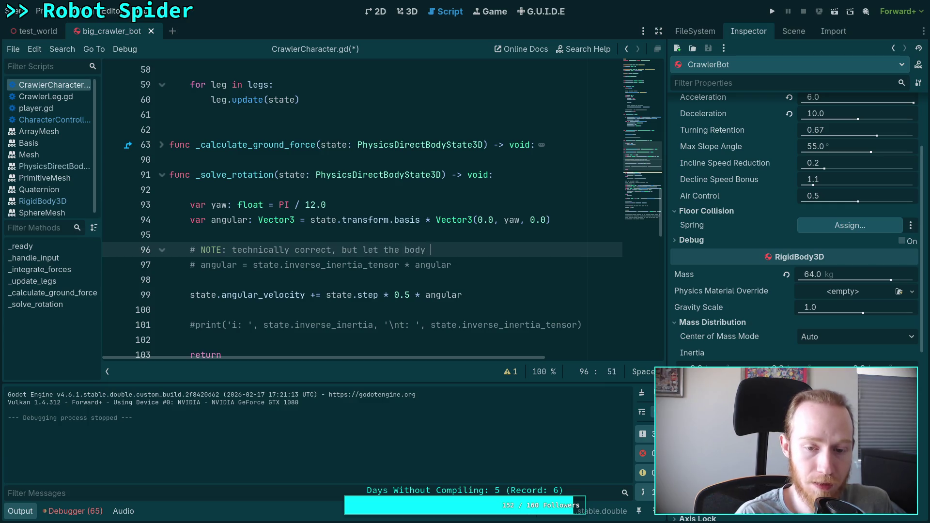
pyautogui.write('wit')
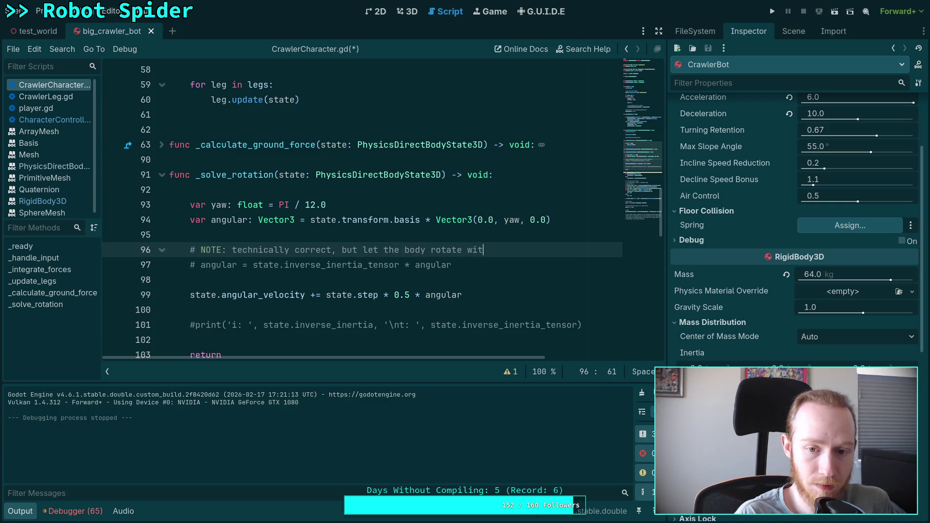
pyautogui.write('hout ountin')
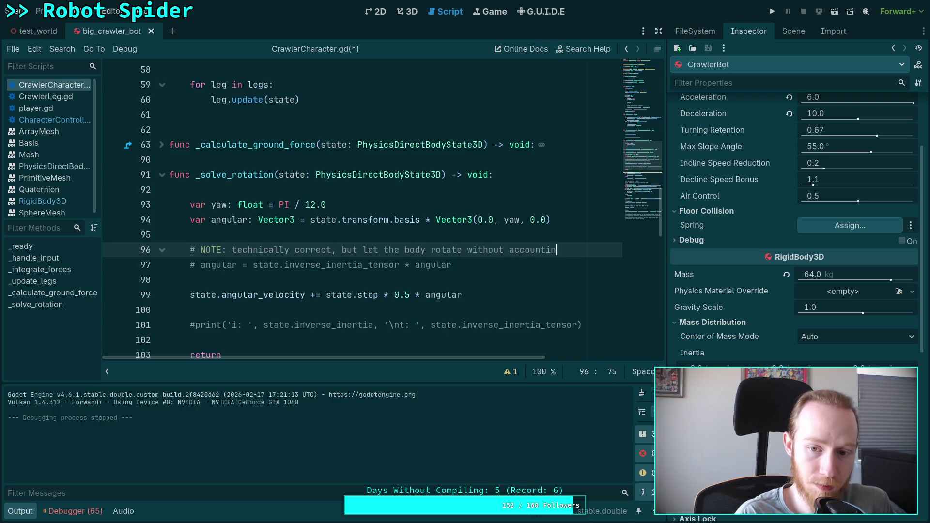
pyautogui.write('g for mass di')
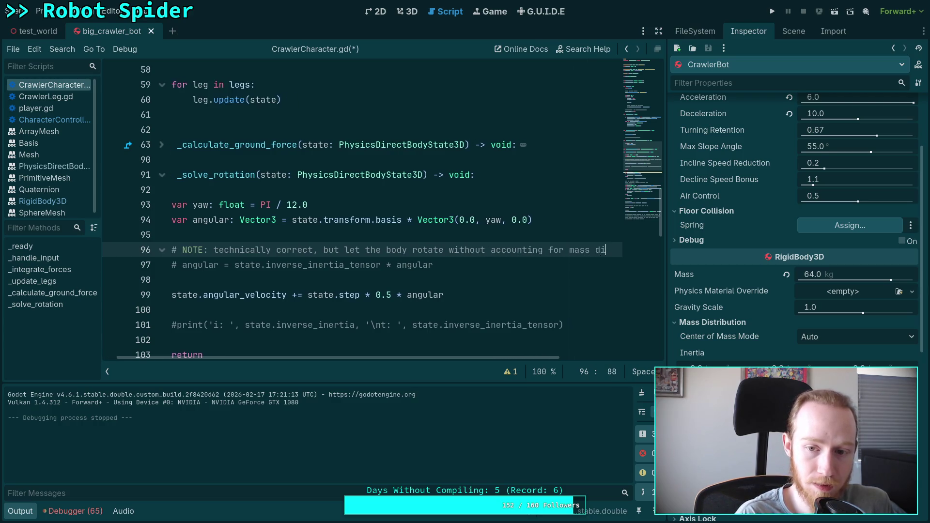
pyautogui.write('strib')
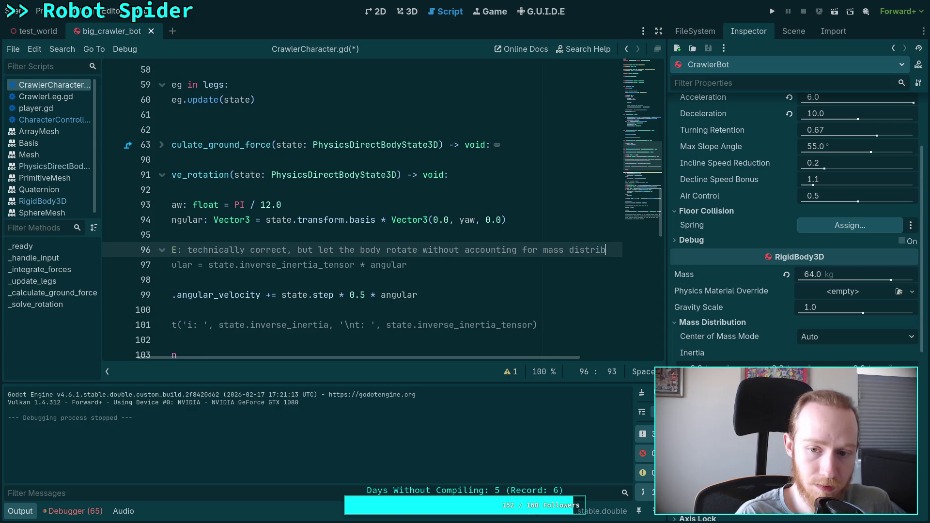
pyautogui.write('ution')
# Wrap the NOTE onto a second indented comment line before 'mass' and end it with '...'
pyautogui.click(517, 251)
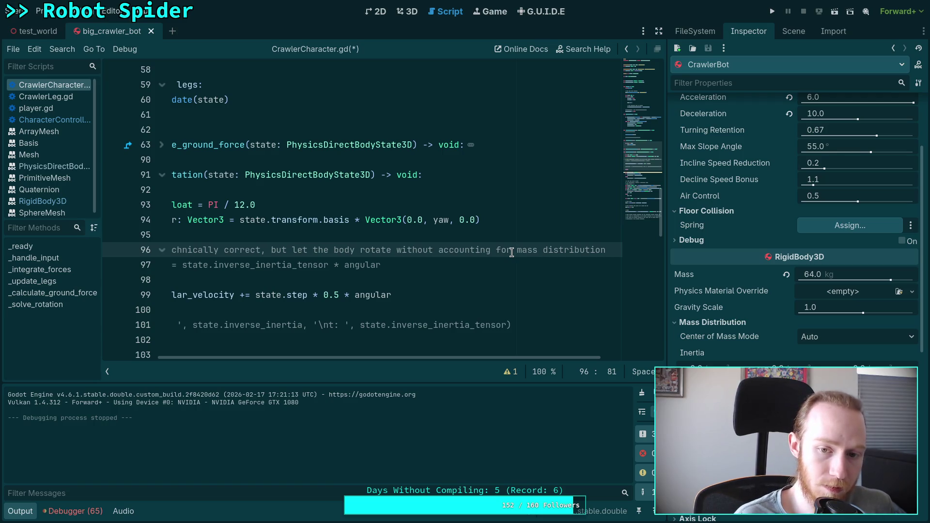
pyautogui.press('Return')
pyautogui.write('#')
pyautogui.press('Tab')
pyautogui.press('Tab')
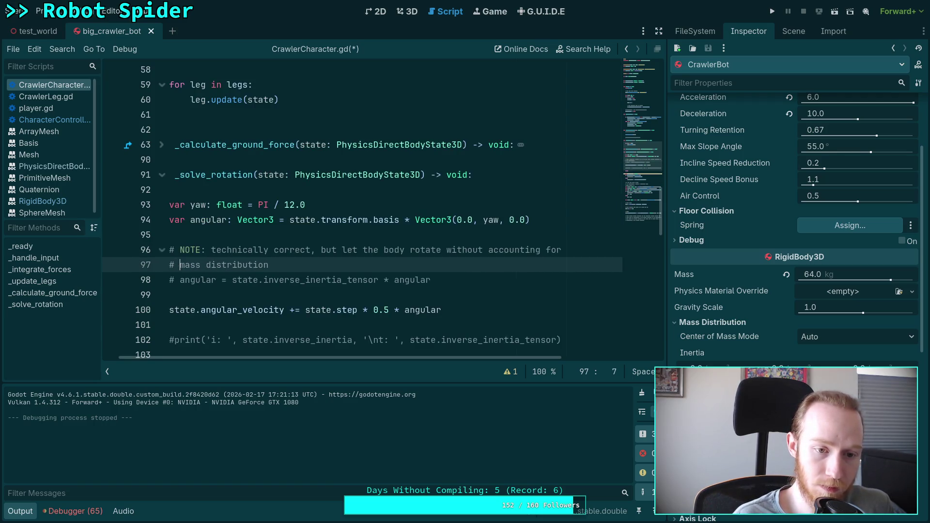
pyautogui.click(405, 265)
pyautogui.write('...')
# Select the old velocity, print and return lines further down the function
pyautogui.hscroll(-1, 401, 357)
pyautogui.scroll(-1, 430, 285)
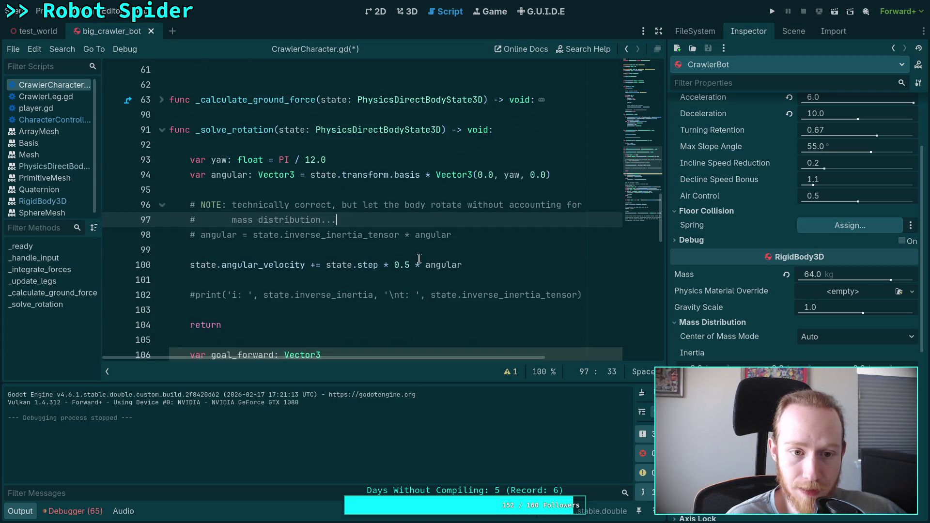
pyautogui.scroll(-1, 420, 255)
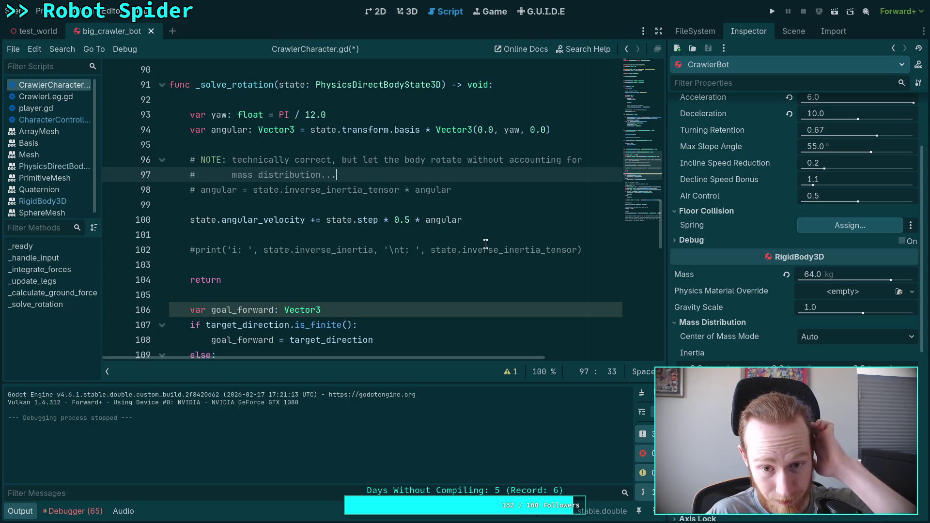
pyautogui.moveTo(374, 280)
pyautogui.mouseDown()
pyautogui.moveTo(191, 176)
pyautogui.moveTo(160, 232)
pyautogui.moveTo(111, 202)
pyautogui.mouseUp()
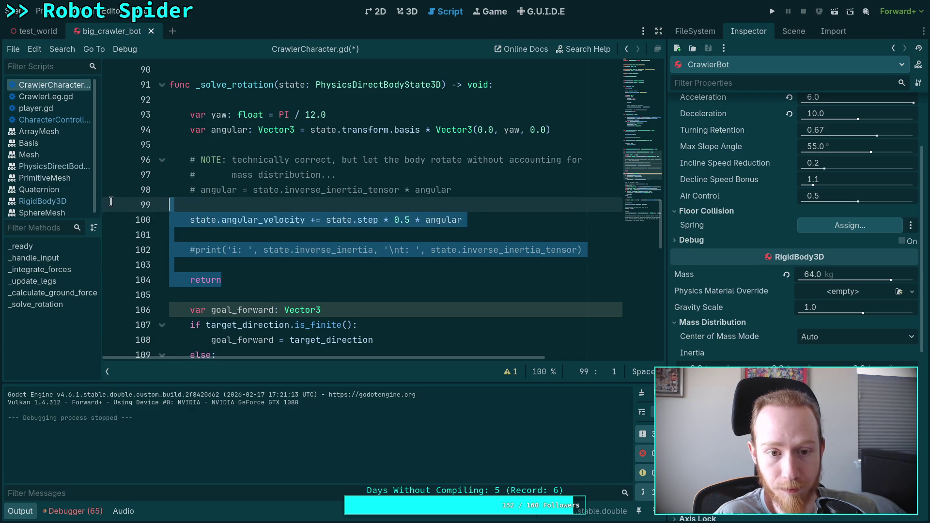
# Delete the old velocity/print/return lines, cut the angular block, and move the yaw line down
pyautogui.press('BackSpace')
pyautogui.press('BackSpace')
pyautogui.moveTo(477, 190)
pyautogui.mouseDown()
pyautogui.moveTo(290, 175)
pyautogui.moveTo(189, 124)
pyautogui.mouseUp()
pyautogui.hotkey('ctrl', 'c')
pyautogui.press('BackSpace')
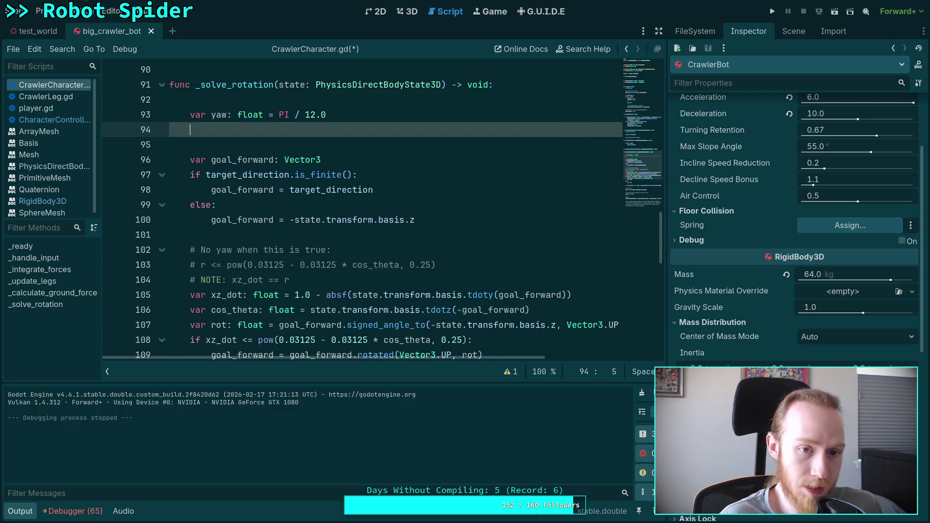
pyautogui.click(291, 115)
pyautogui.hotkey('alt', 'Down')
pyautogui.hotkey('alt', 'Down')
pyautogui.hotkey('alt', 'Down')
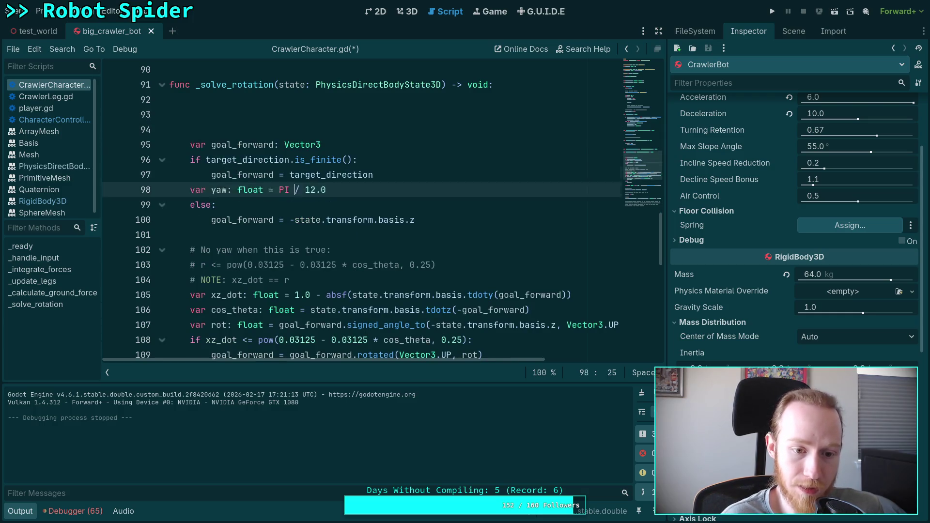
pyautogui.scroll(-5, 361, 209)
# Delete the fixed yaw value and paste the angular block above the TODO comment
pyautogui.hotkey('ctrl', 'Left')
pyautogui.hotkey('ctrl', 'Left')
pyautogui.hotkey('shift', 'End')
pyautogui.press('BackSpace')
pyautogui.scroll(-3, 375, 207)
pyautogui.click(353, 218)
pyautogui.click(372, 175)
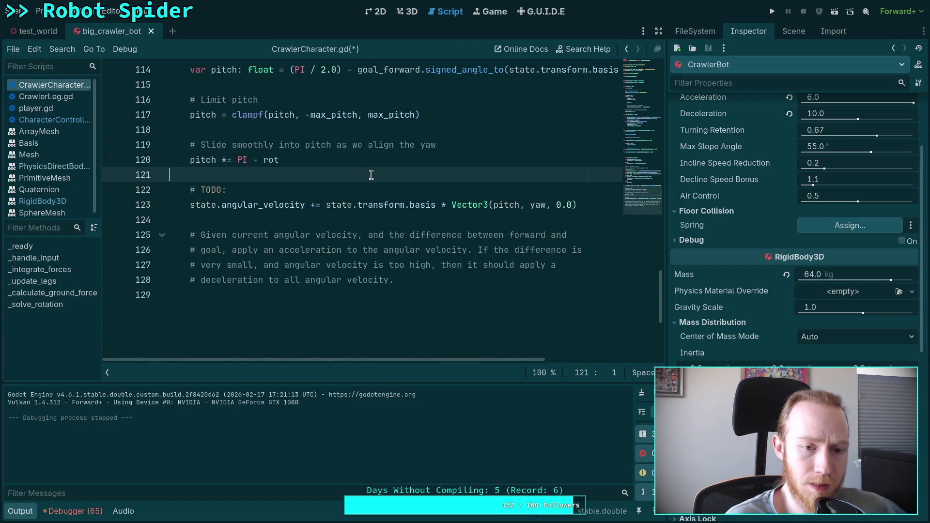
pyautogui.press('Return')
pyautogui.press('Return')
pyautogui.press('Up')
pyautogui.hotkey('ctrl', 'v')
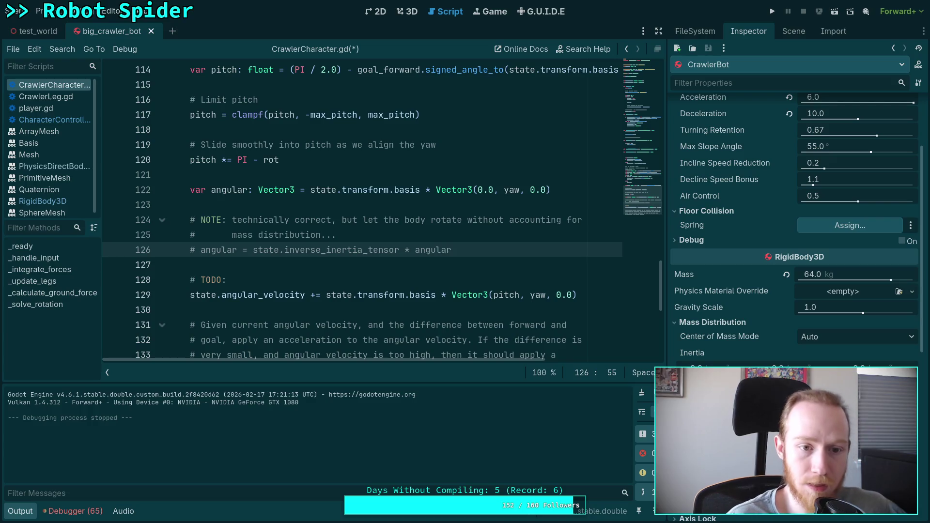
# Add a blank line above the angular vector and make it Vector3(pitch, yaw, 0.0)
pyautogui.click(190, 189)
pyautogui.press('Return')
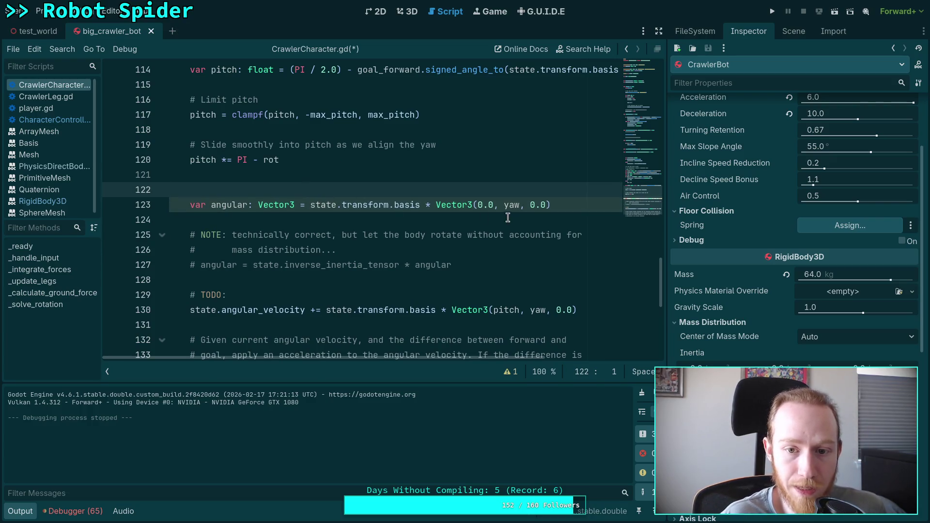
pyautogui.click(490, 206)
pyautogui.doubleClick(489, 206)
pyautogui.write('pitch')
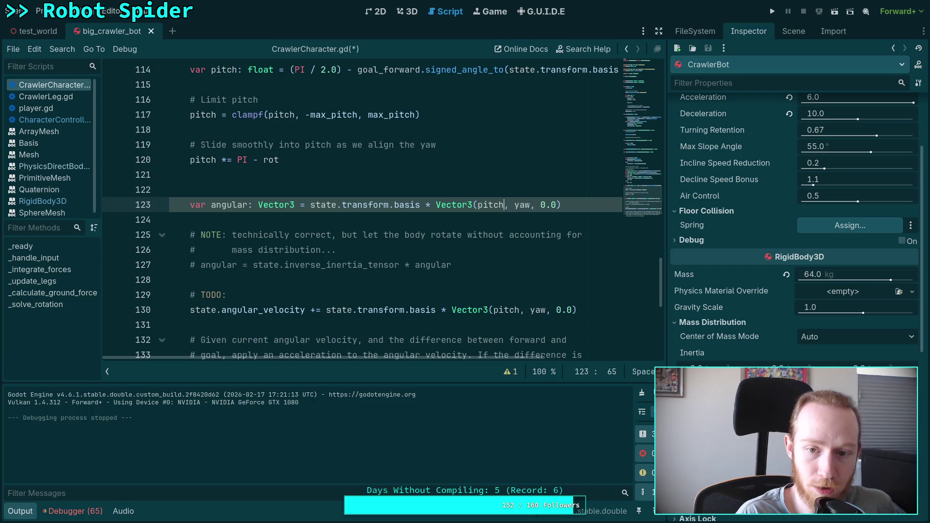
pyautogui.click(416, 217)
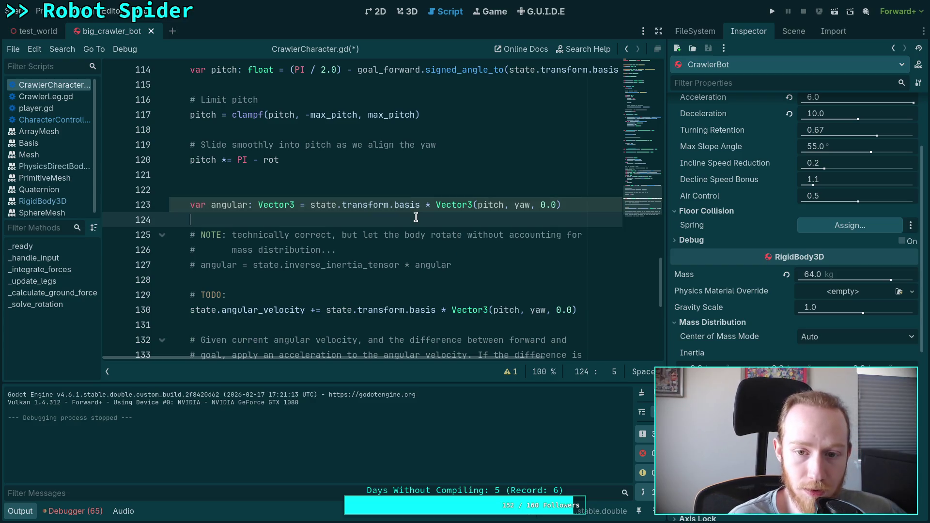
# Move the TODO comment up under the NOTE with Alt+Up
pyautogui.click(539, 205)
pyautogui.click(488, 234)
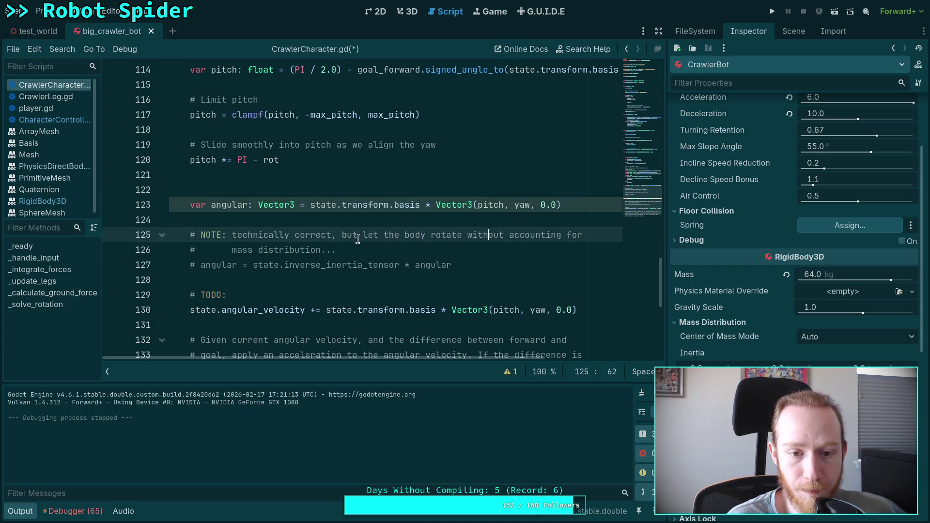
pyautogui.click(220, 296)
pyautogui.hotkey('alt', 'Up')
pyautogui.hotkey('alt', 'Up')
pyautogui.hotkey('alt', 'Up')
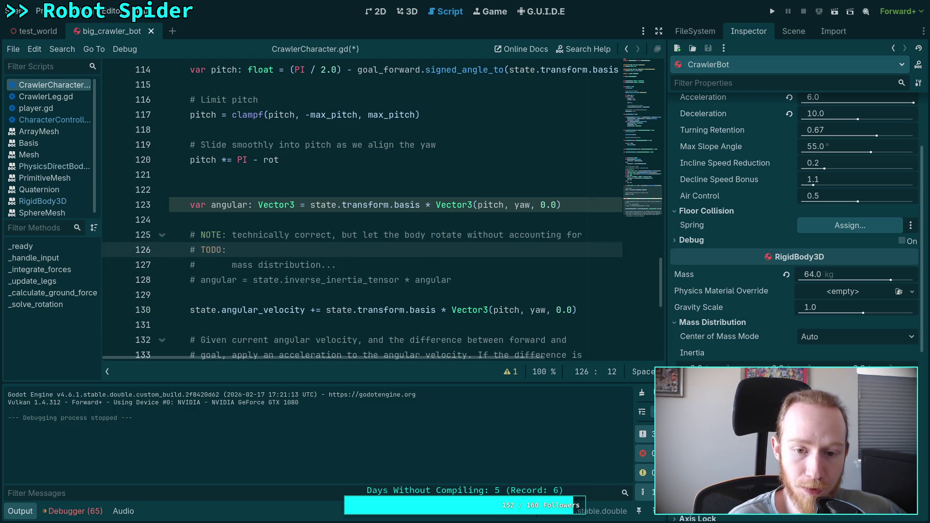
# Delete the TODO comment about the body correcting for roll from above the angular vector
pyautogui.hotkey('alt', 'Up')
pyautogui.hotkey('alt', 'Up')
pyautogui.hotkey('alt', 'Up')
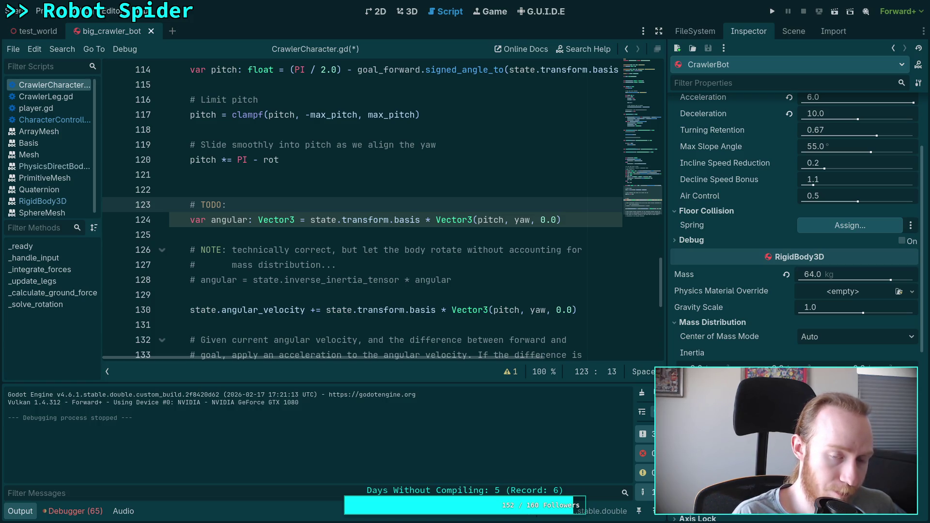
pyautogui.write('h')
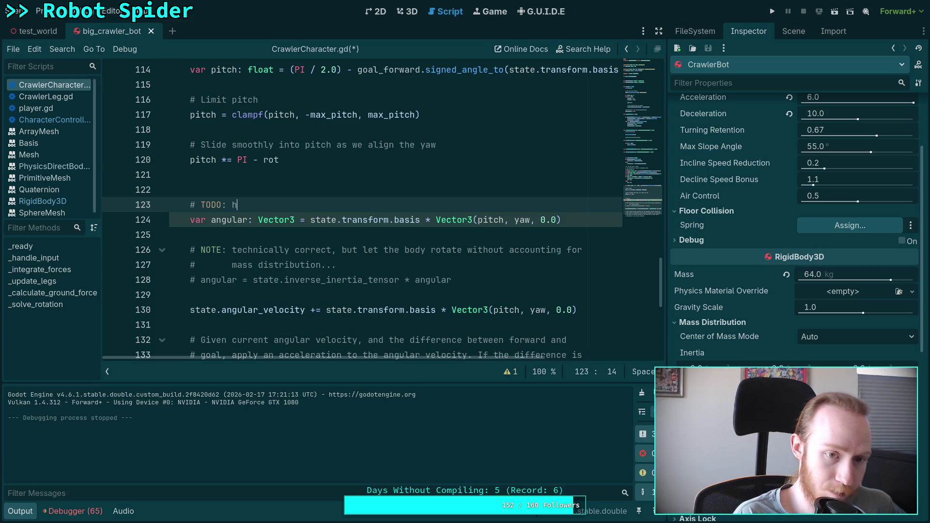
pyautogui.write('ave the body correct fo')
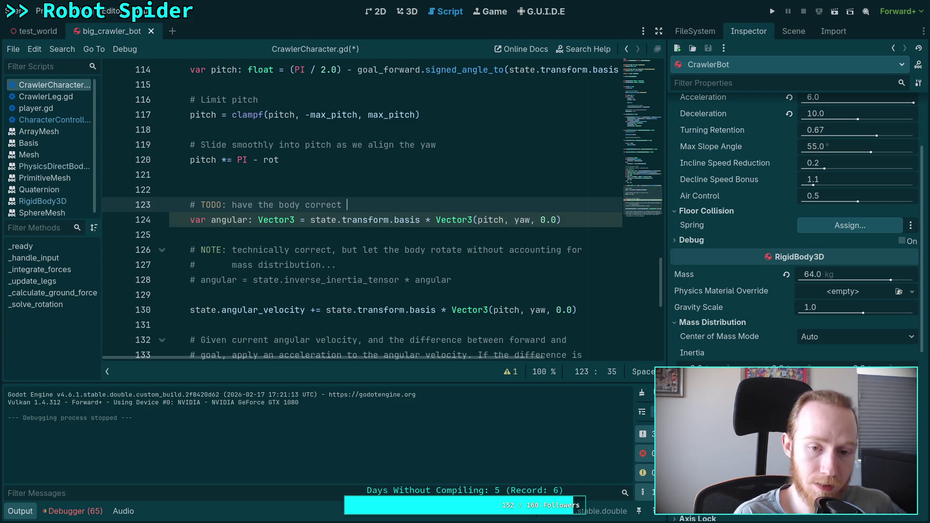
pyautogui.write('r roll')
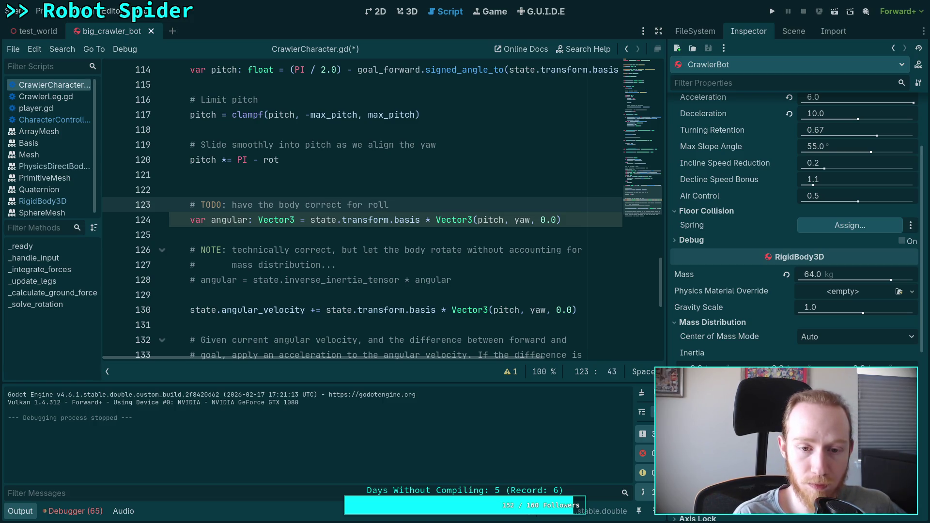
pyautogui.write('?')
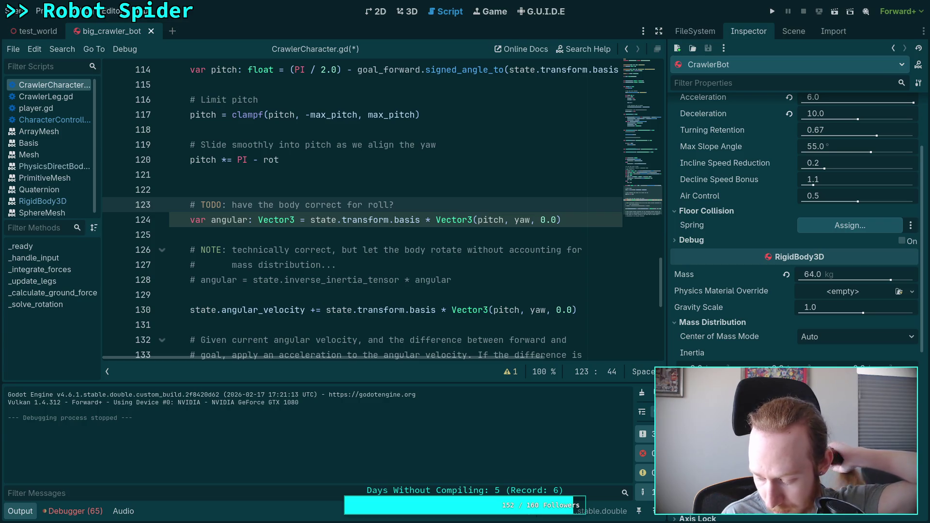
pyautogui.press('BackSpace')
pyautogui.hotkey('shift', 'Up')
pyautogui.press('BackSpace')
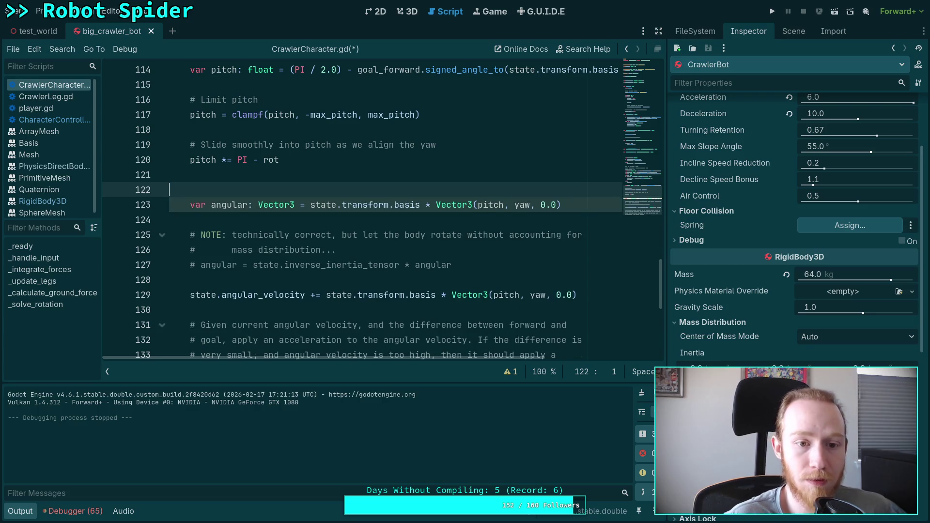
# Delete the extra empty line above the angular vector declaration
pyautogui.doubleClick(545, 208)
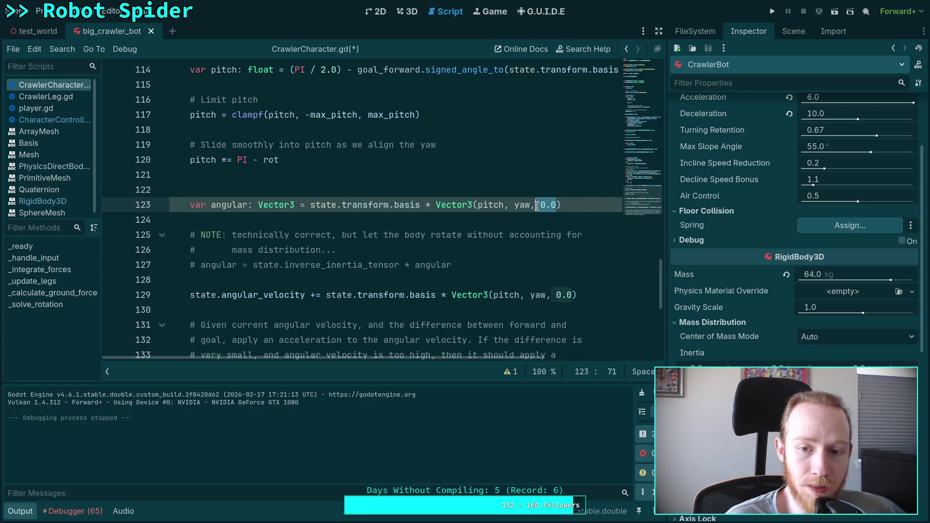
pyautogui.click(344, 191)
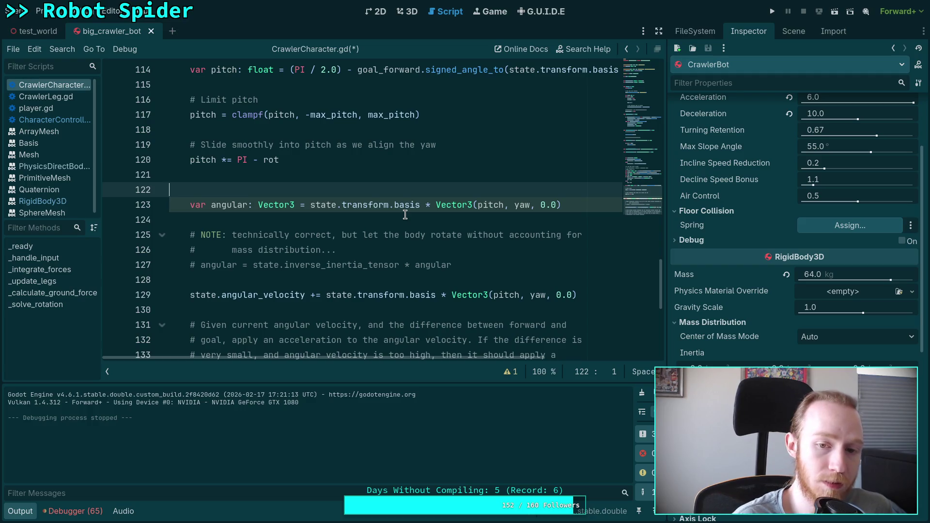
pyautogui.press('BackSpace')
pyautogui.click(317, 201)
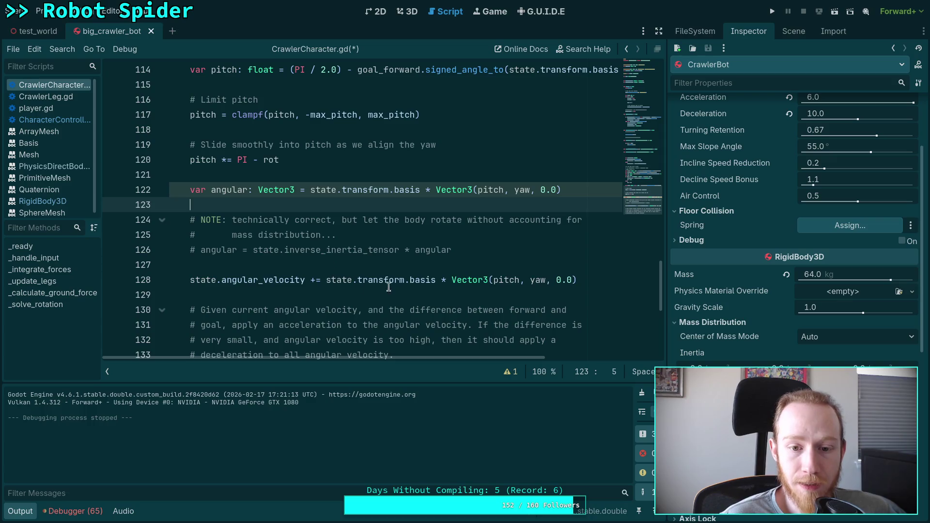
# Replace the angular velocity increment on line 128 with 'state.step * angular *'
pyautogui.moveTo(326, 280); pyautogui.dragTo(596, 279)
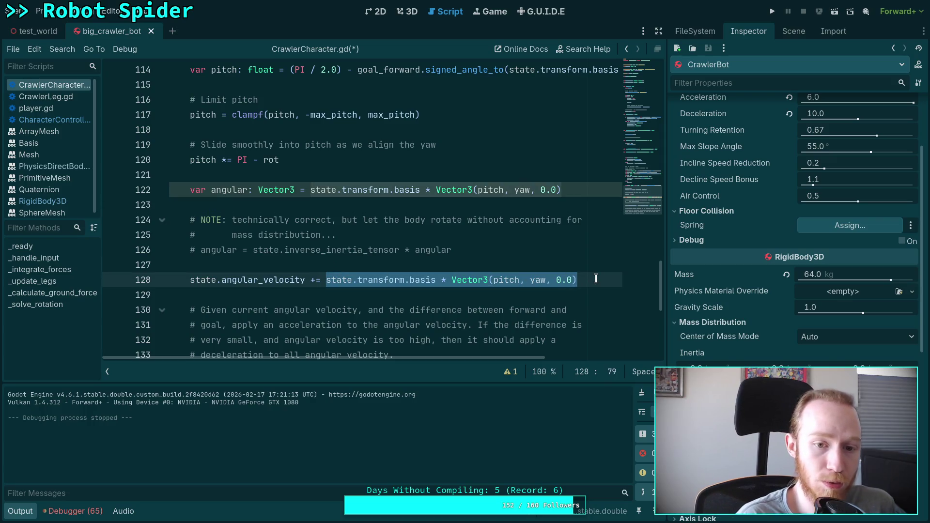
pyautogui.write('state.step 8')
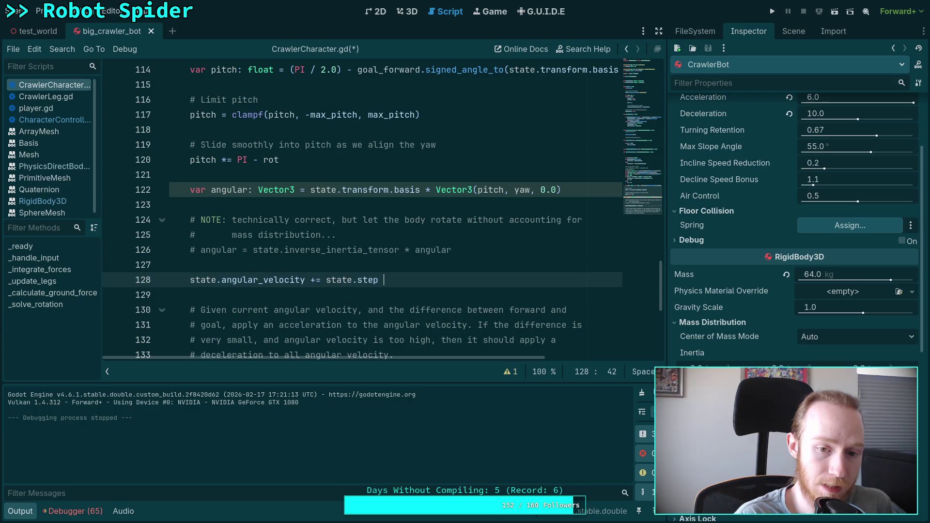
pyautogui.press('BackSpace')
pyautogui.press('BackSpace')
pyautogui.write('* angular')
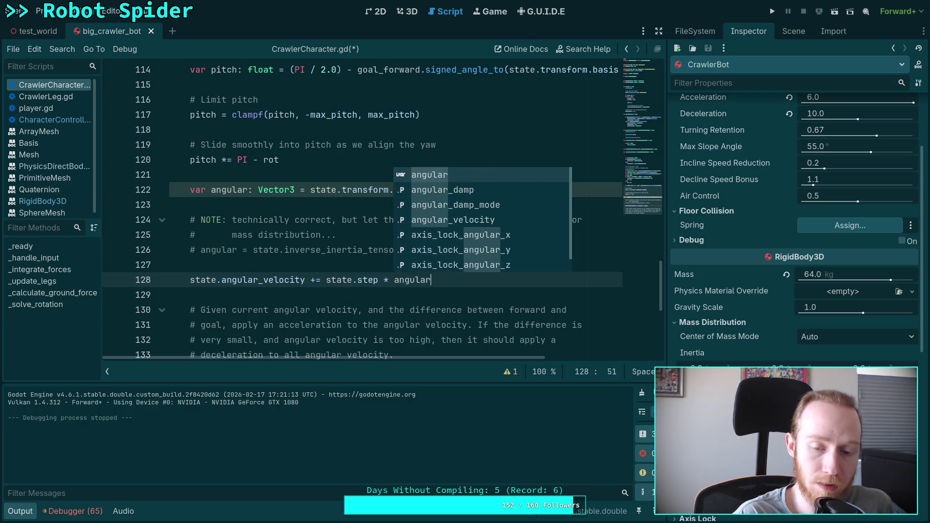
pyautogui.press('Return')
pyautogui.write('*')
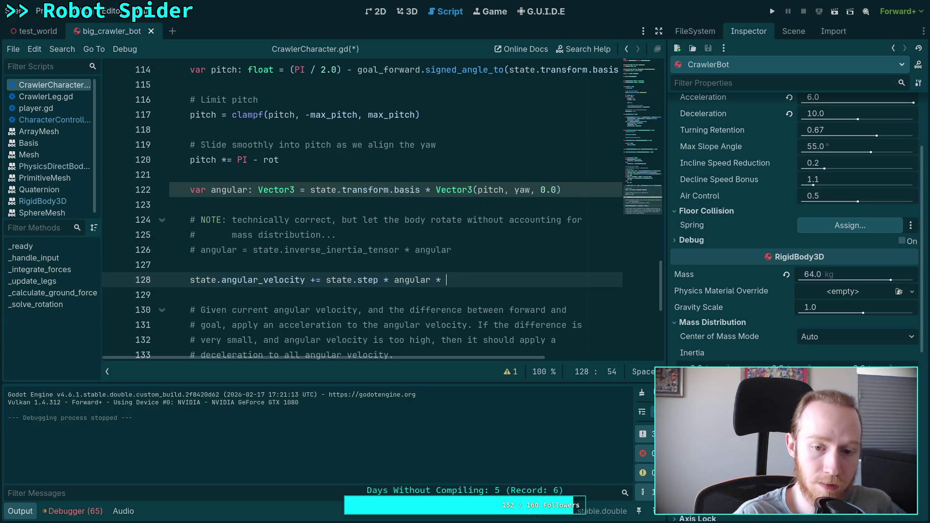
pyautogui.scroll(20, 379, 193)
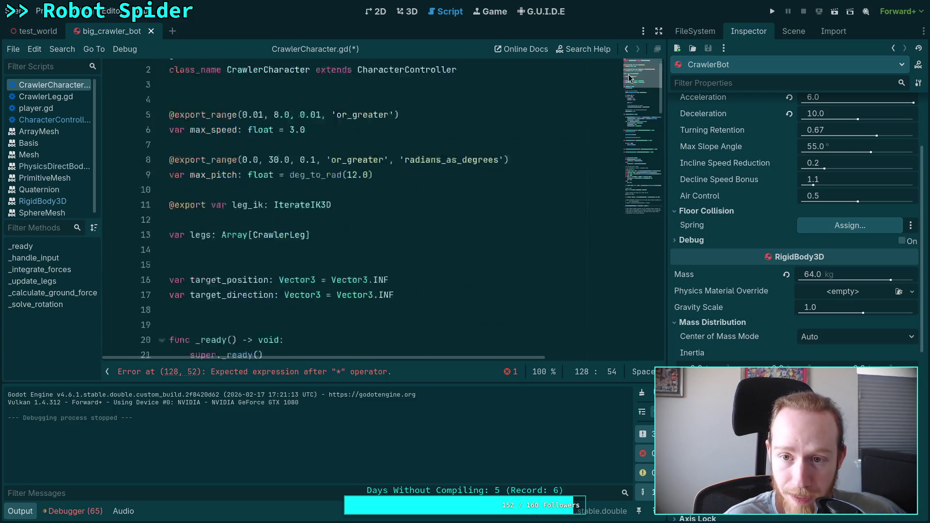
pyautogui.click(423, 191)
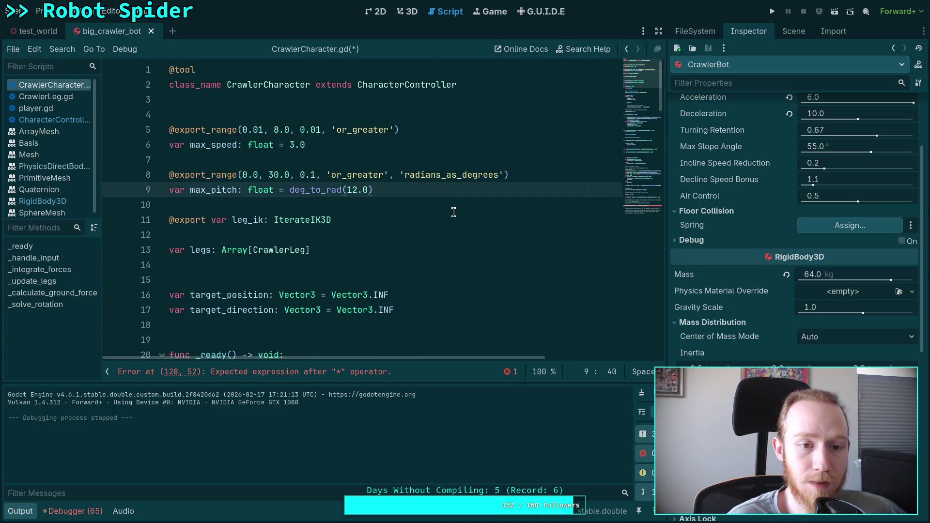
pyautogui.press('Return')
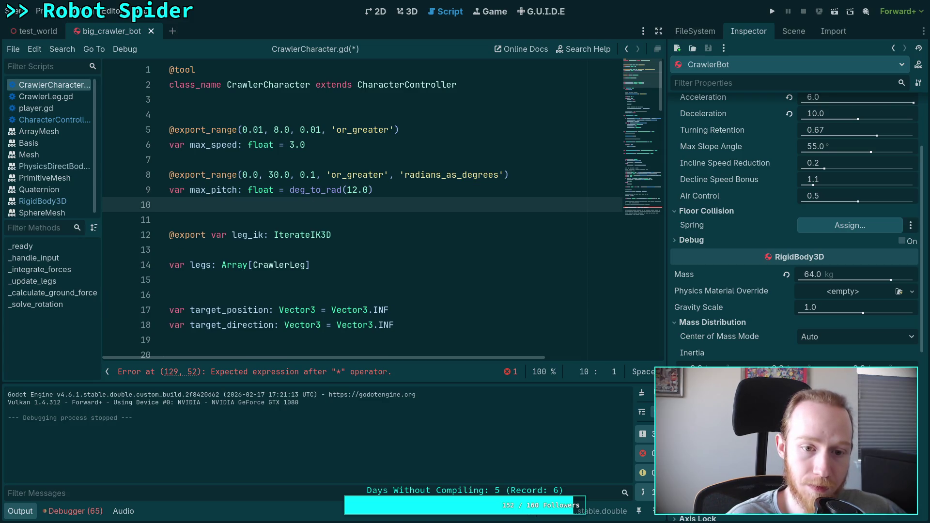
pyautogui.press('Return')
pyautogui.write('@export')
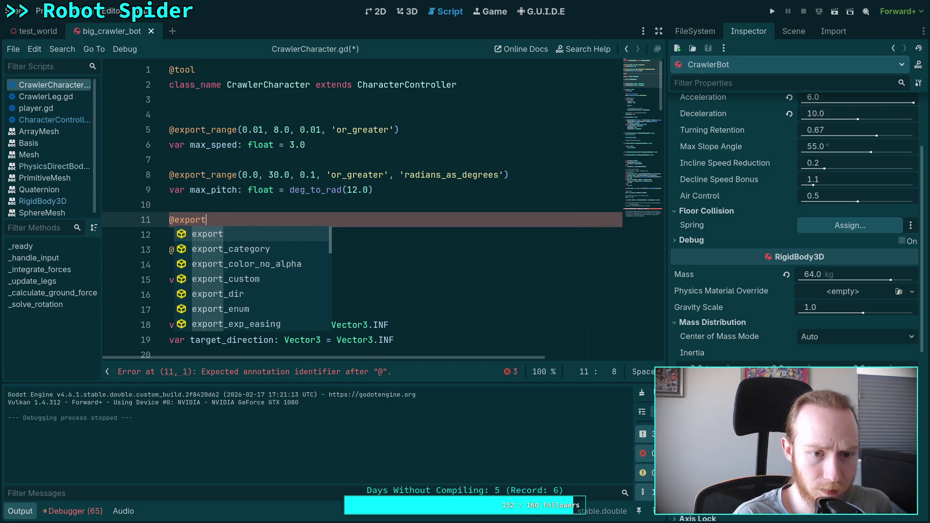
pyautogui.write('_range(0.0,')
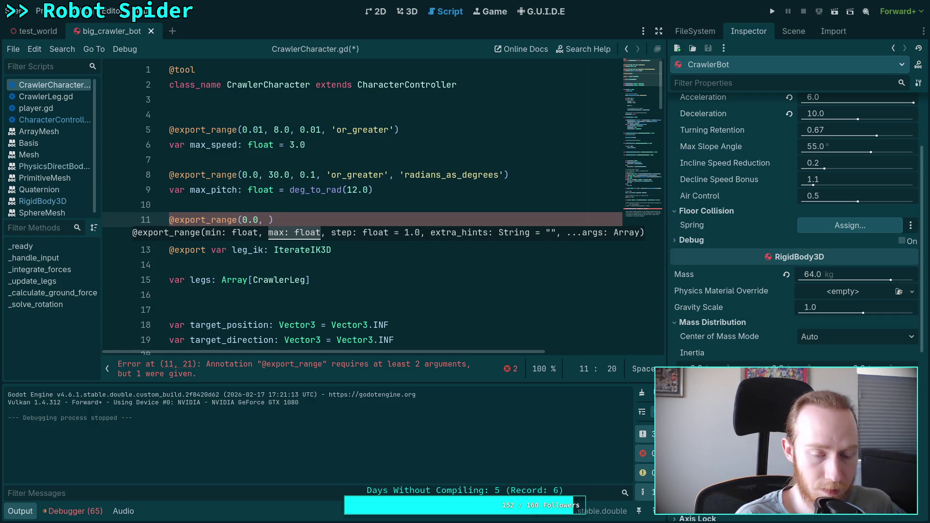
# Search the web for 'degree symbol' and copy the ° character
pyautogui.press('super+4')
pyautogui.hotkey('ctrl', 't')
pyautogui.write('degree')
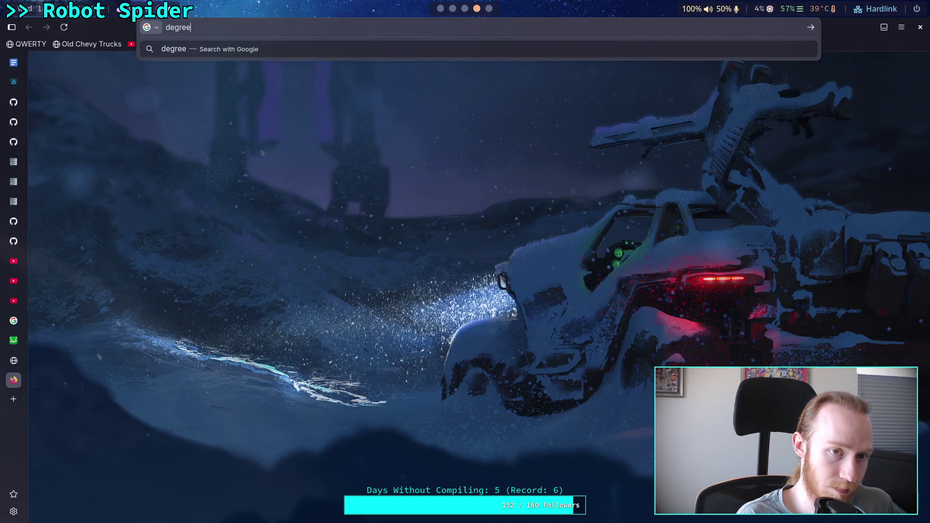
pyautogui.write(' symbol')
pyautogui.press('Return')
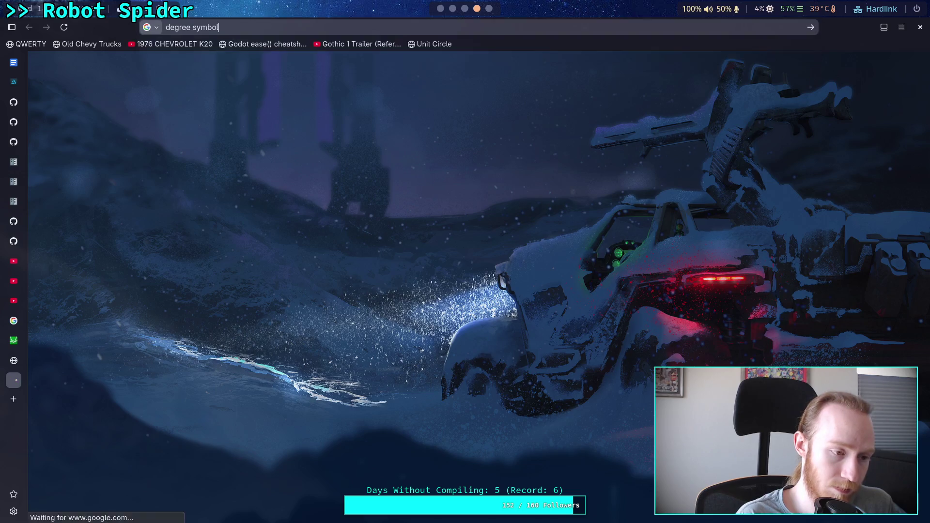
pyautogui.click(306, 175)
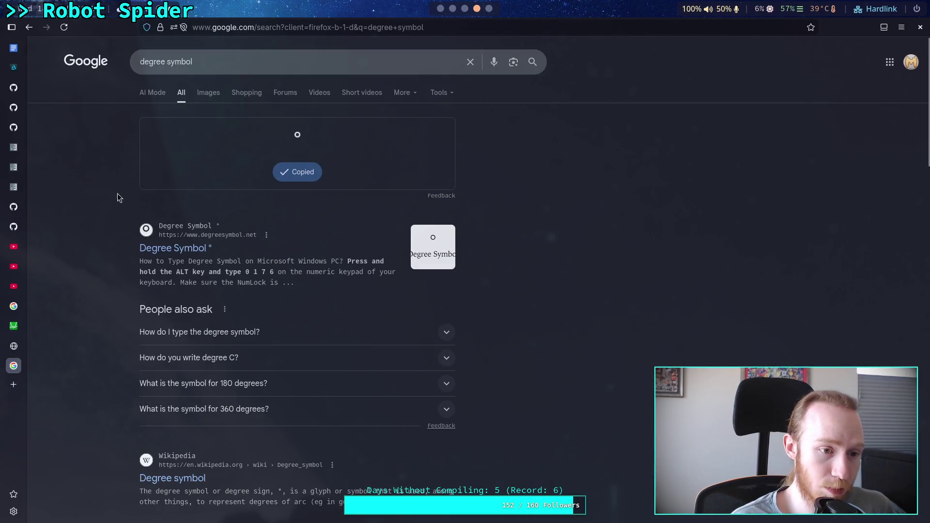
pyautogui.middleClick(3, 367)
pyautogui.click(440, 9)
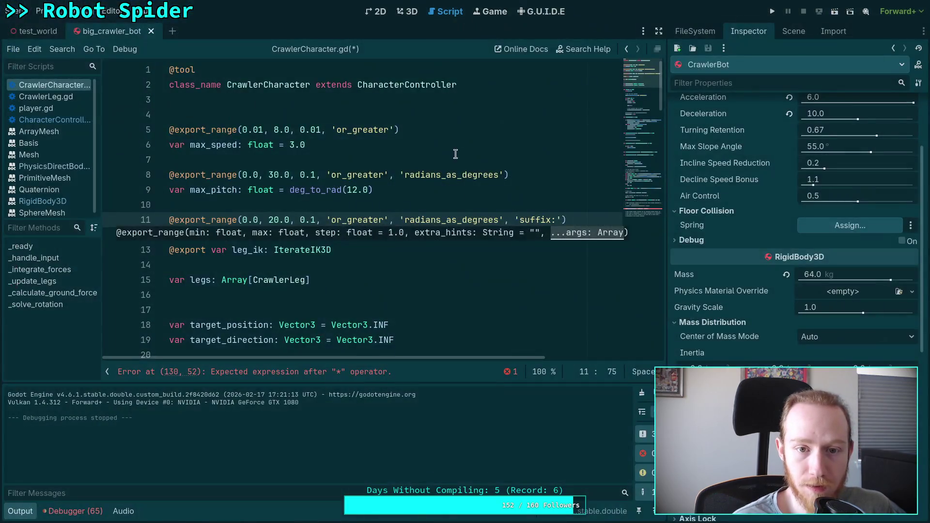
# Complete the export annotation's suffix as '°/s'
pyautogui.hotkey('ctrl', 'v')
pyautogui.write('/s')
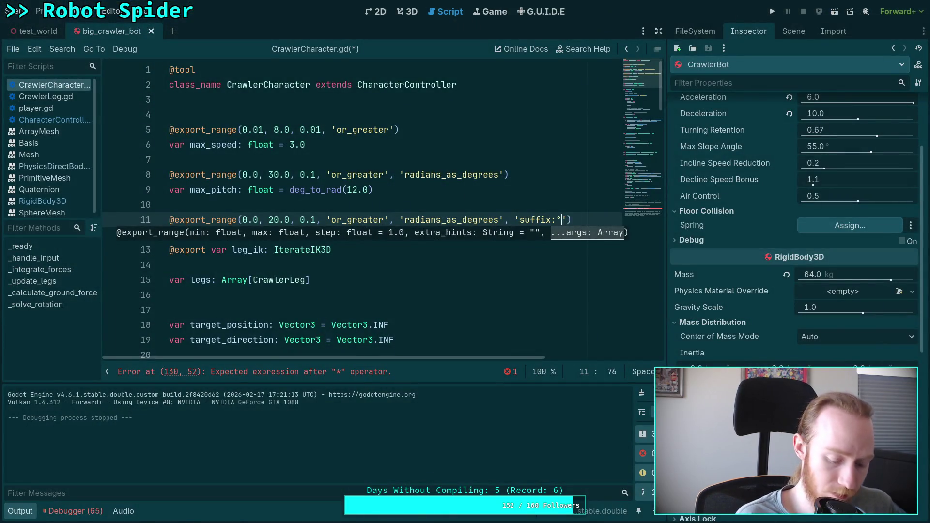
pyautogui.press('Up')
pyautogui.press('Up')
pyautogui.press('Down')
pyautogui.press('Down')
# Declare var rotation_acceleration: float = deg_to_rad(10.0) below the annotation
pyautogui.press('Return')
pyautogui.write('var')
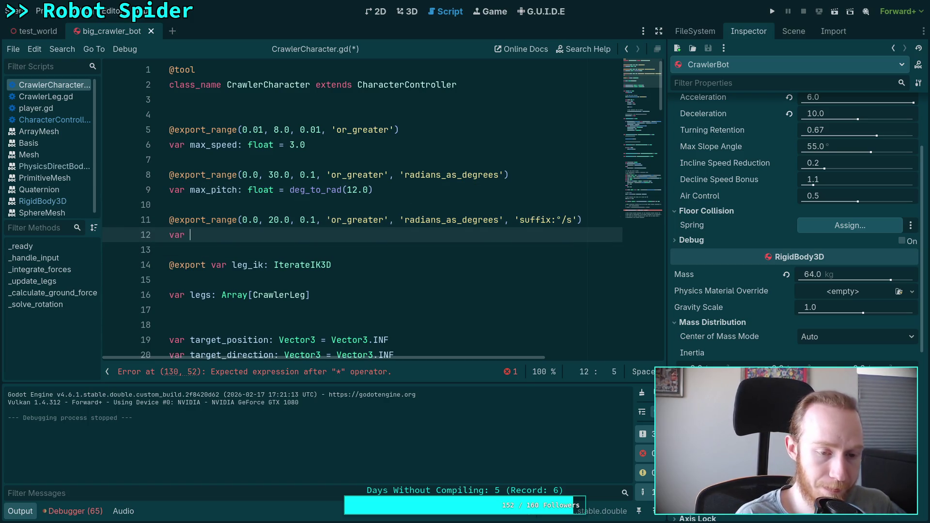
pyautogui.write(' rotation_acceleration: ')
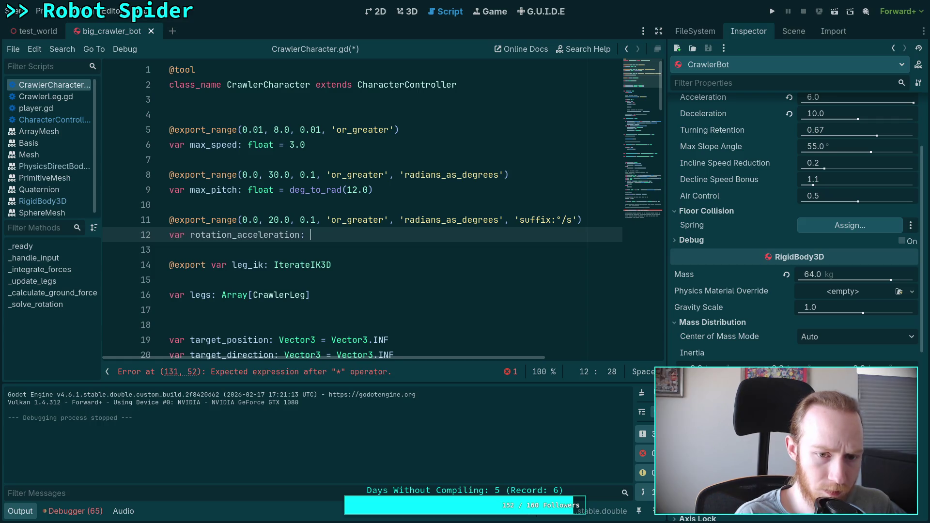
pyautogui.write('float = deg')
pyautogui.press('Return')
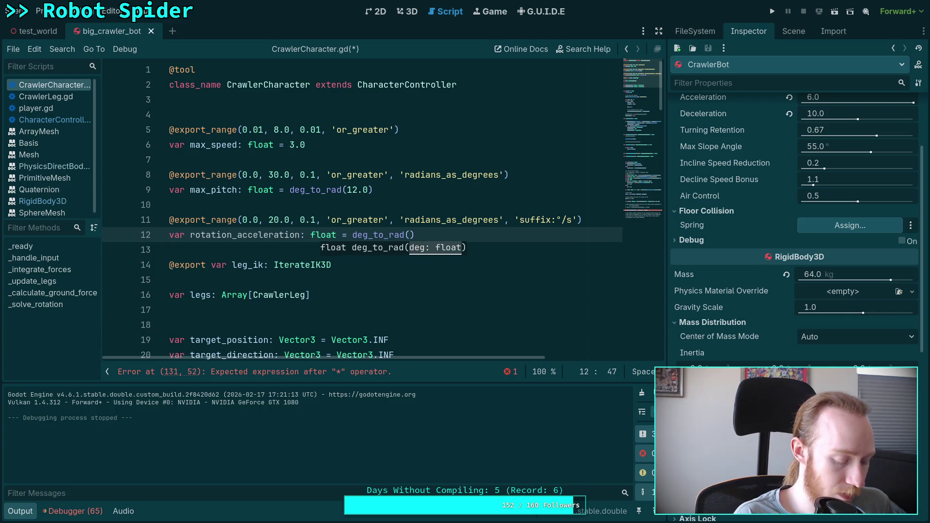
pyautogui.write('1.2')
pyautogui.press('BackSpace')
pyautogui.press('BackSpace')
pyautogui.press('BackSpace')
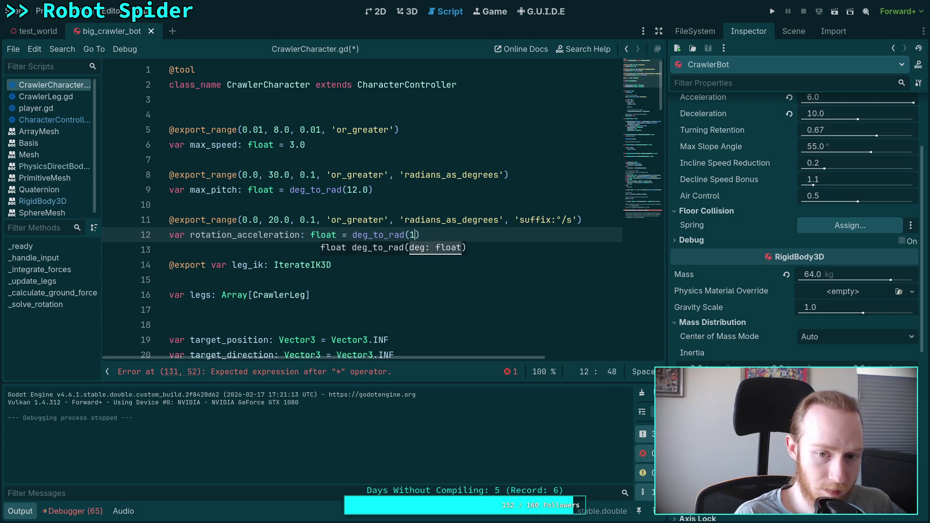
pyautogui.write('10.0)')
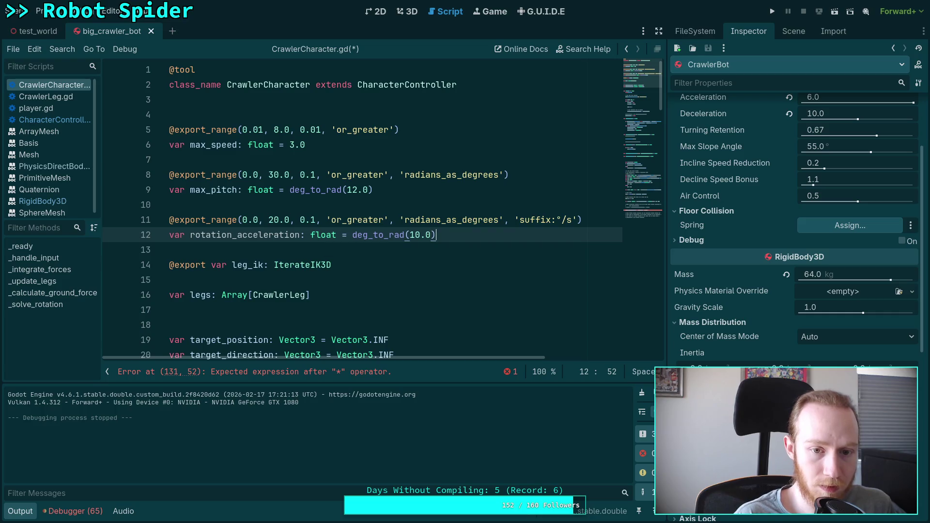
pyautogui.click(647, 214)
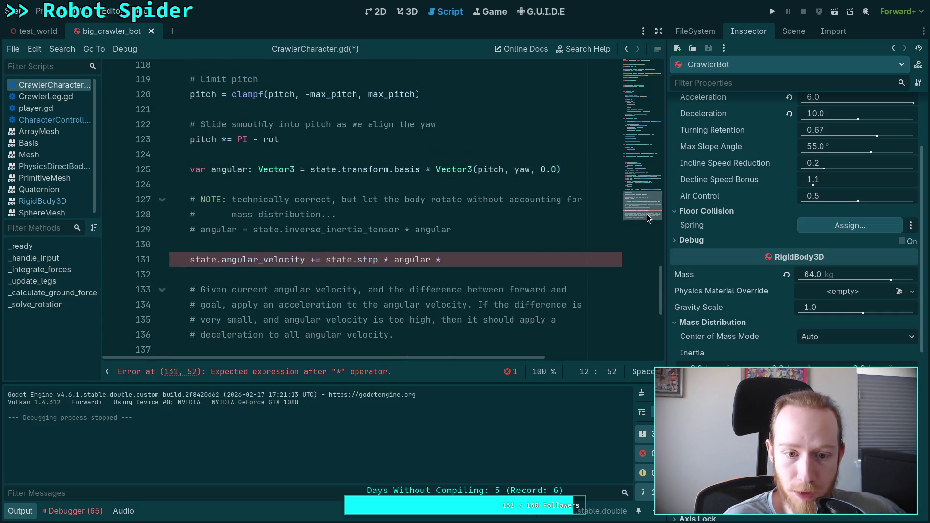
# Finish line 131 as state.step * angular * rotation_acceleration
pyautogui.click(499, 268)
pyautogui.write('rot')
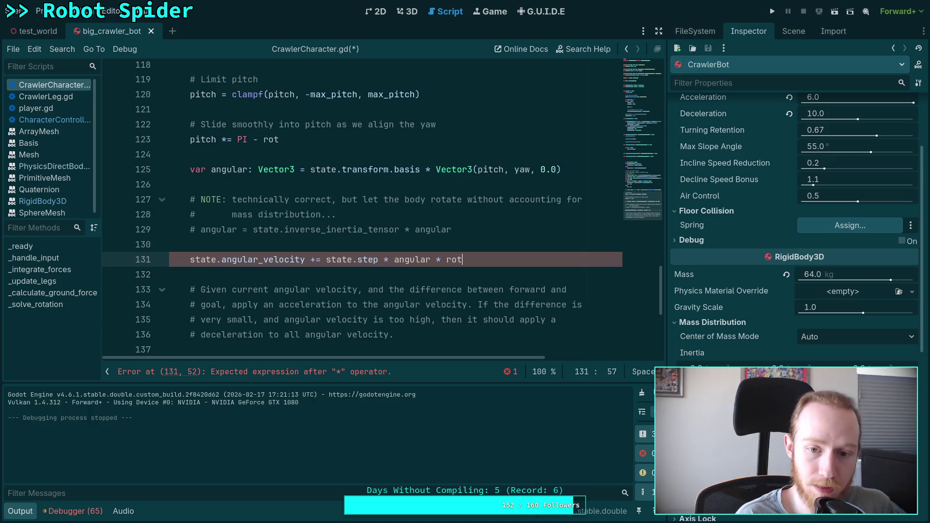
pyautogui.click(587, 175)
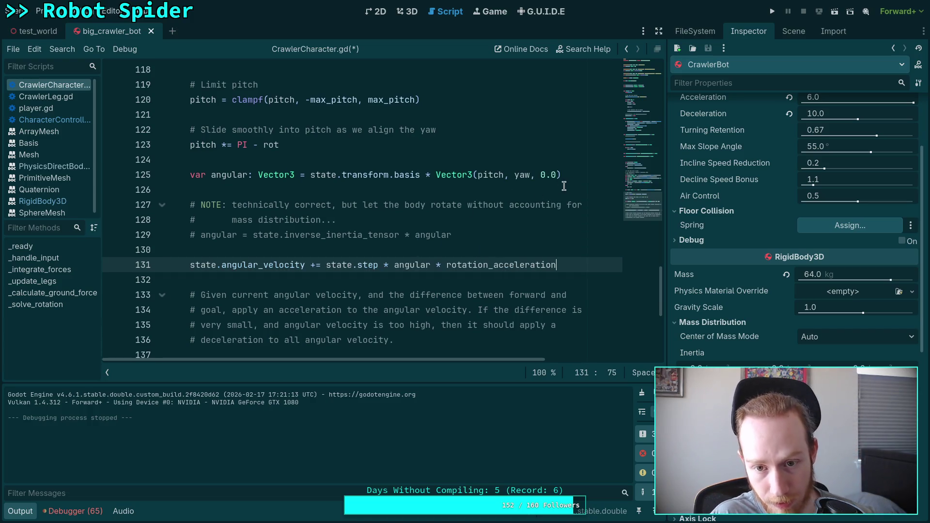
# Open a new empty line below the commented inertia line 129
pyautogui.click(587, 179)
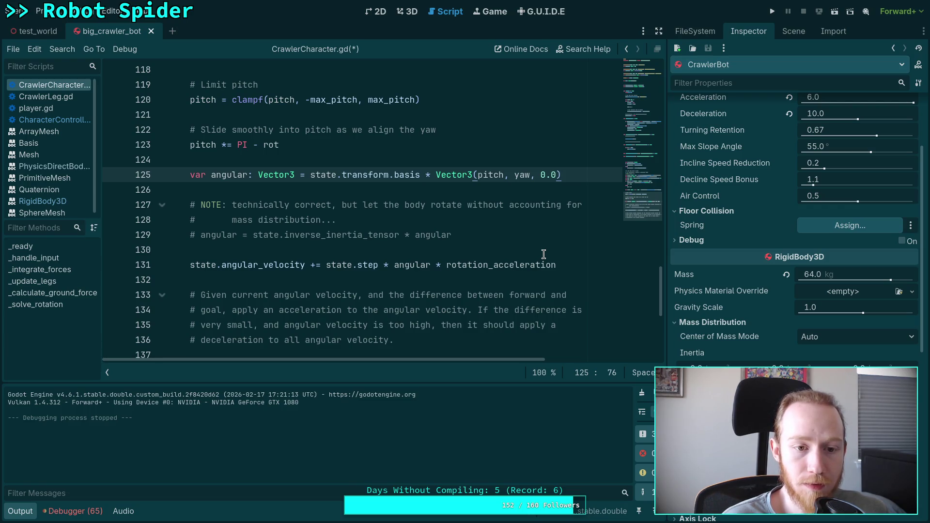
pyautogui.click(523, 234)
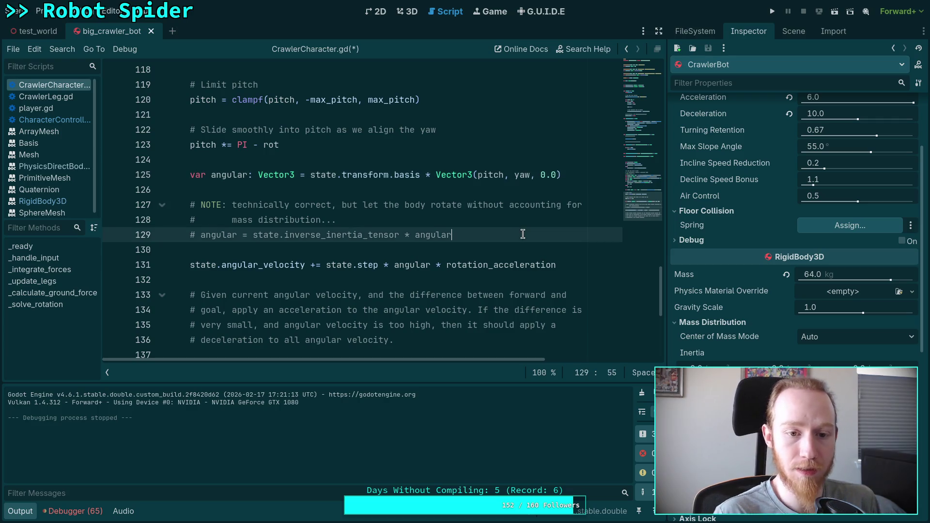
pyautogui.press('Return')
pyautogui.press('Return')
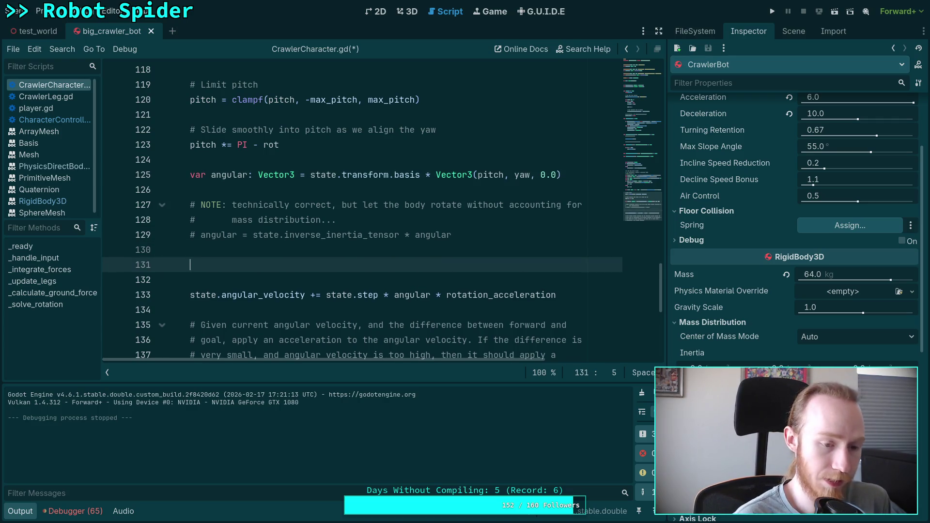
# Write the comment '# Prevent over-acceleration' on line 131 and start an empty line below it
pyautogui.write('# ')
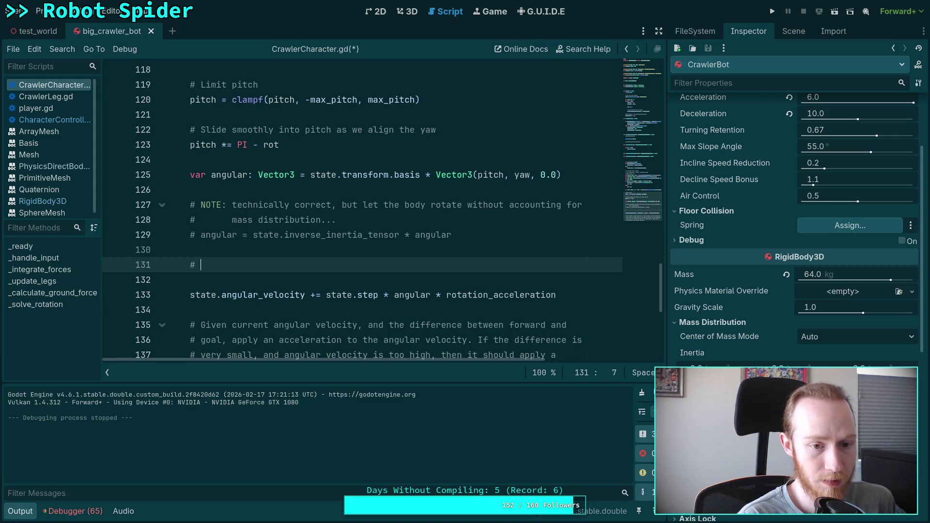
pyautogui.write('Prevent ')
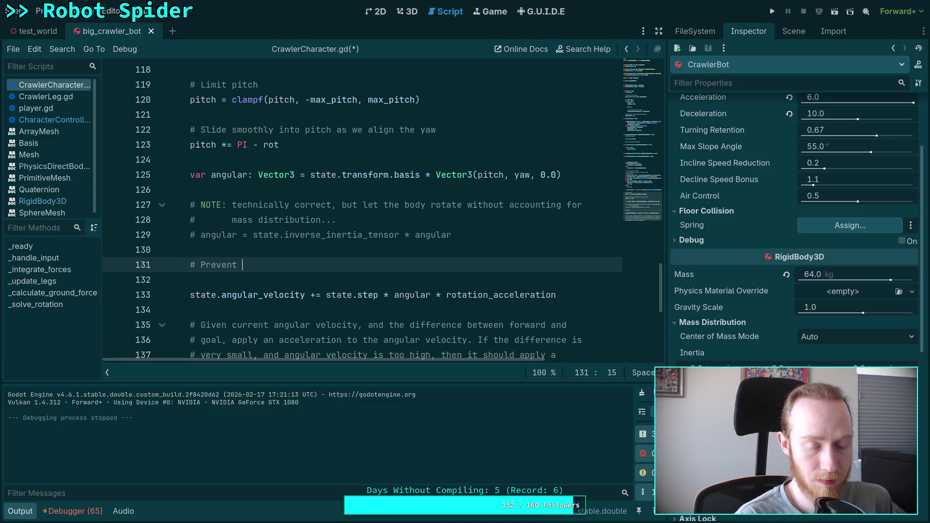
pyautogui.write('over-acceleration')
pyautogui.press('Return')
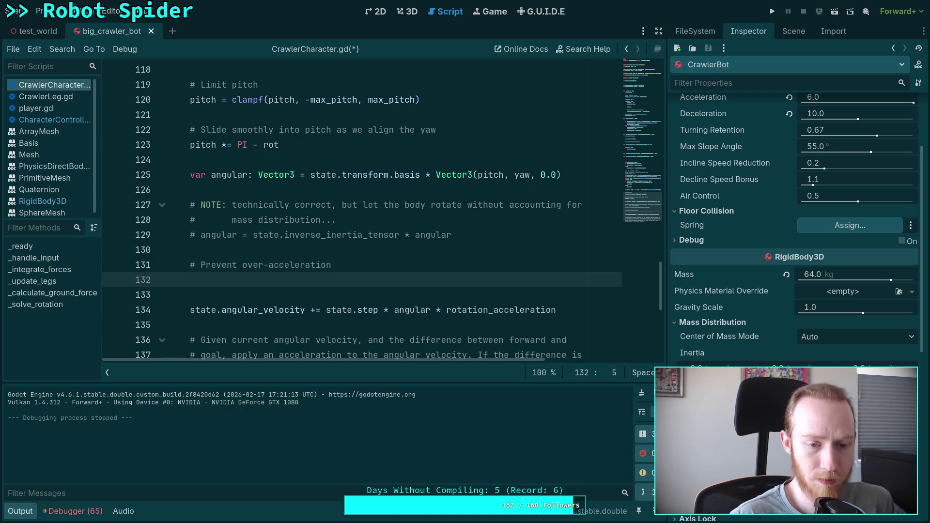
pyautogui.scroll(-1, 435, 234)
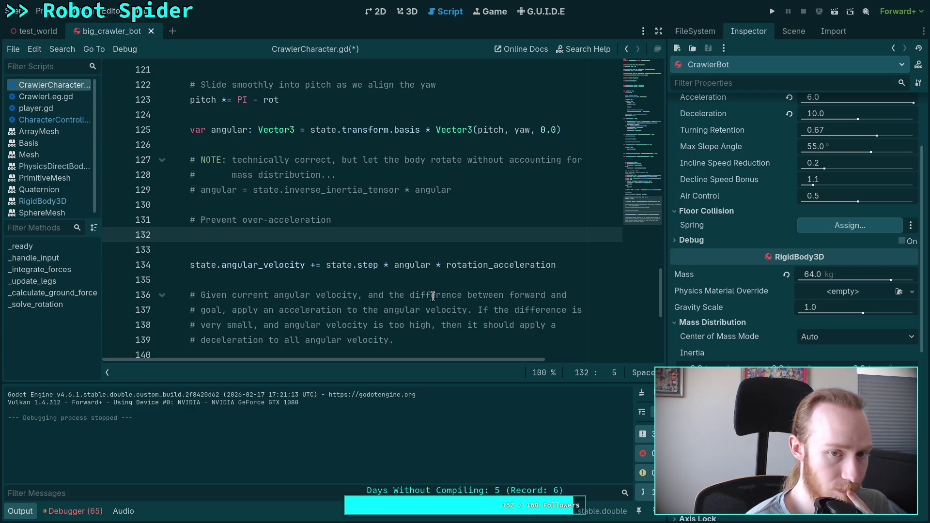
# Type var diff: Vector3 = state.angular_velocity - angular on line 132
pyautogui.write('va')
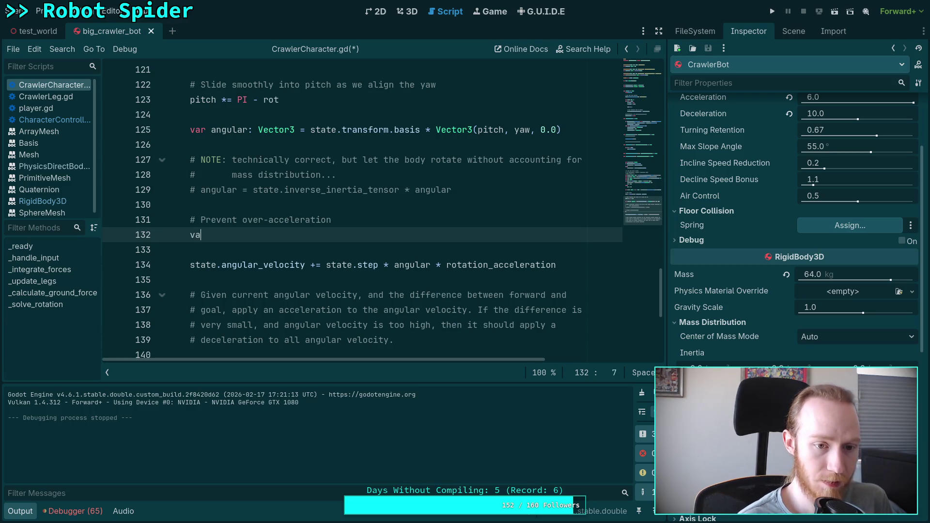
pyautogui.write('r d')
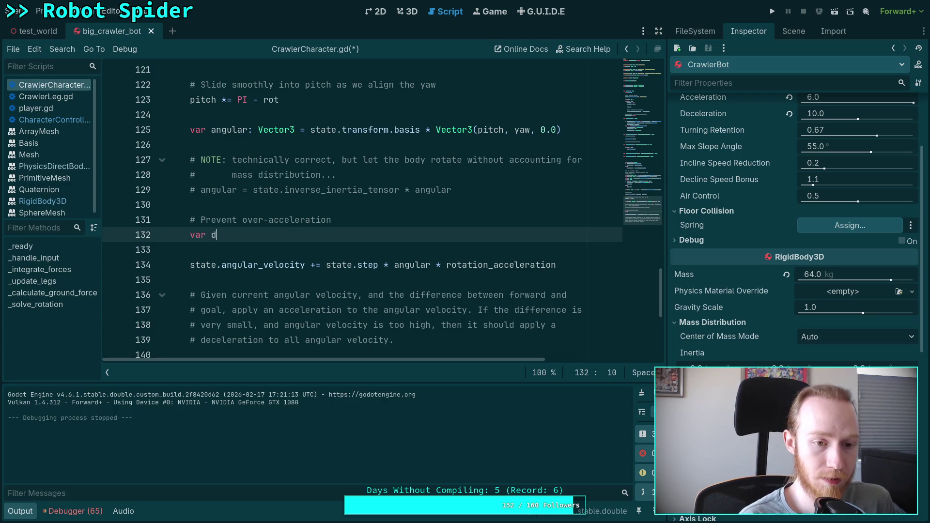
pyautogui.write('iff: Vec')
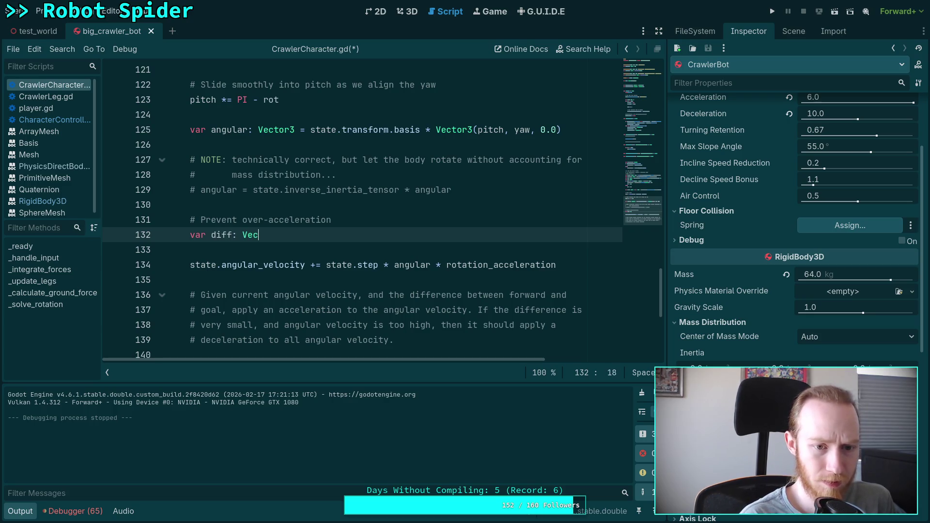
pyautogui.write('tor3 = s')
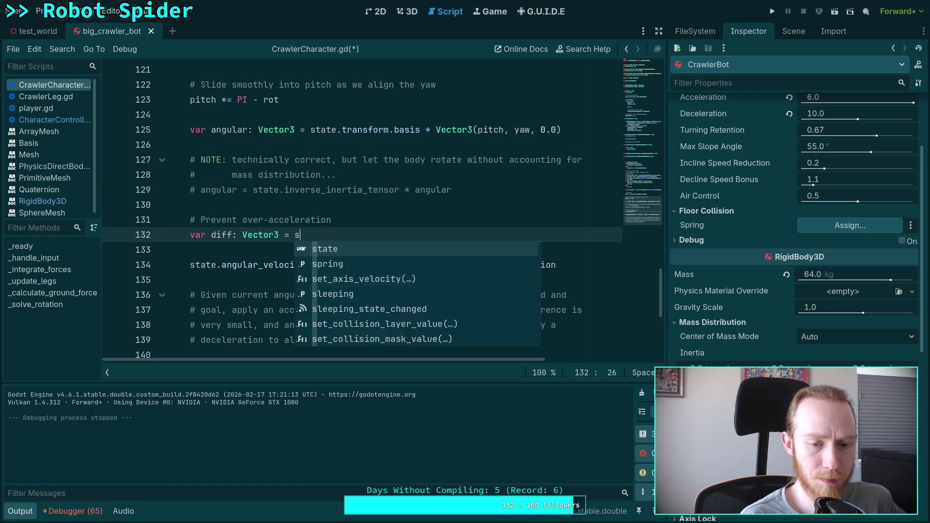
pyautogui.write('tate.an')
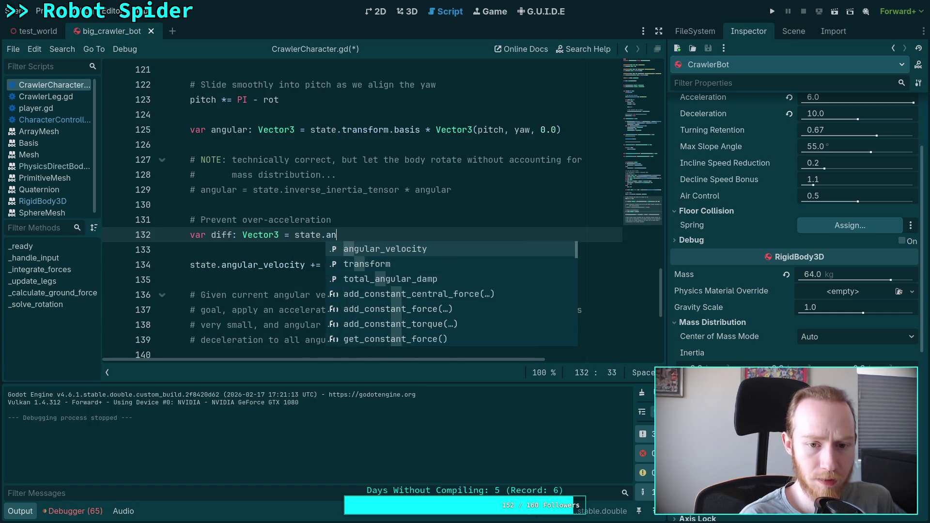
pyautogui.press('Return')
pyautogui.write('- ang')
pyautogui.press('Return')
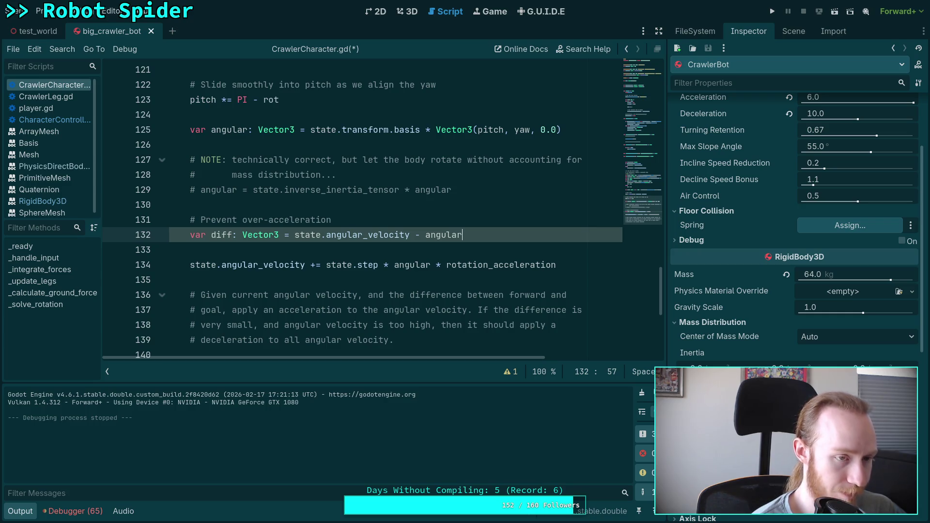
# Open CharacterController.gd, collapse Output, and scroll to the limit_in_dir speed block near line 360
pyautogui.click(53, 120)
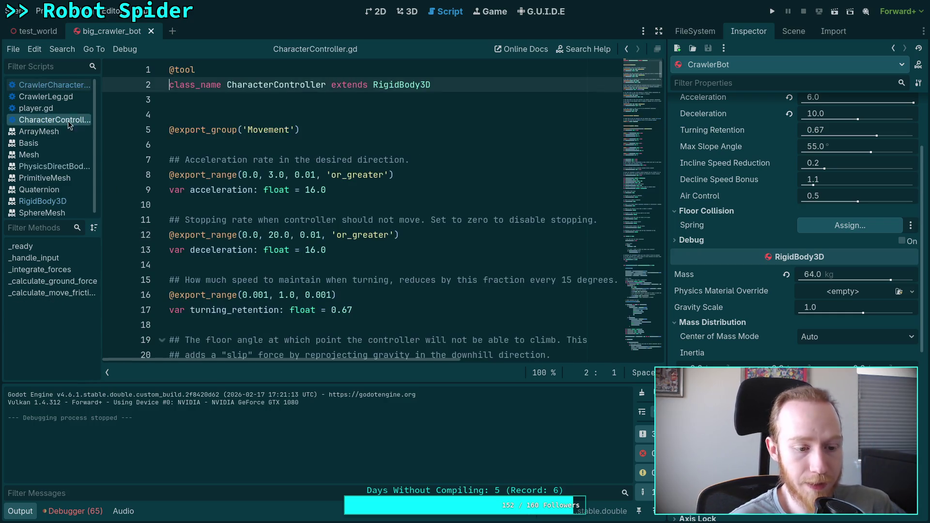
pyautogui.click(11, 511)
pyautogui.scroll(-9, 353, 354)
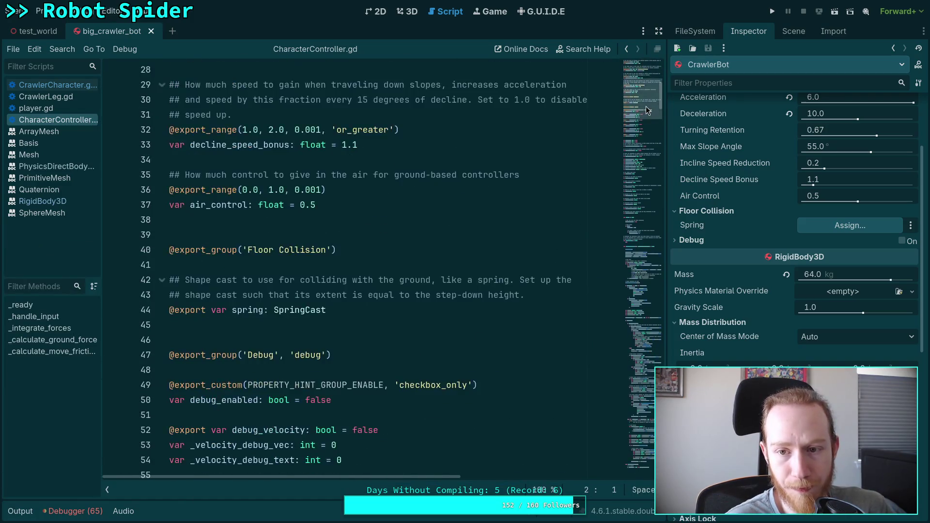
pyautogui.moveTo(647, 110); pyautogui.dragTo(639, 238)
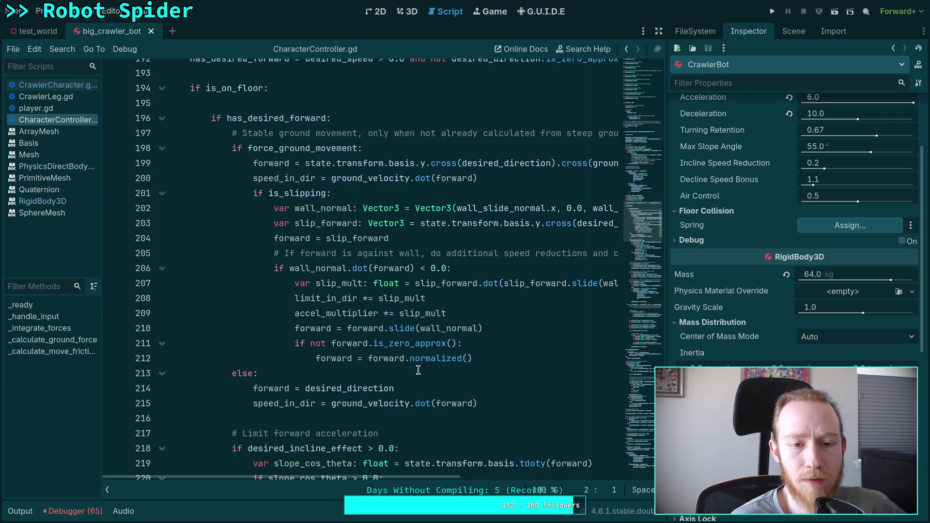
pyautogui.scroll(-10, 459, 374)
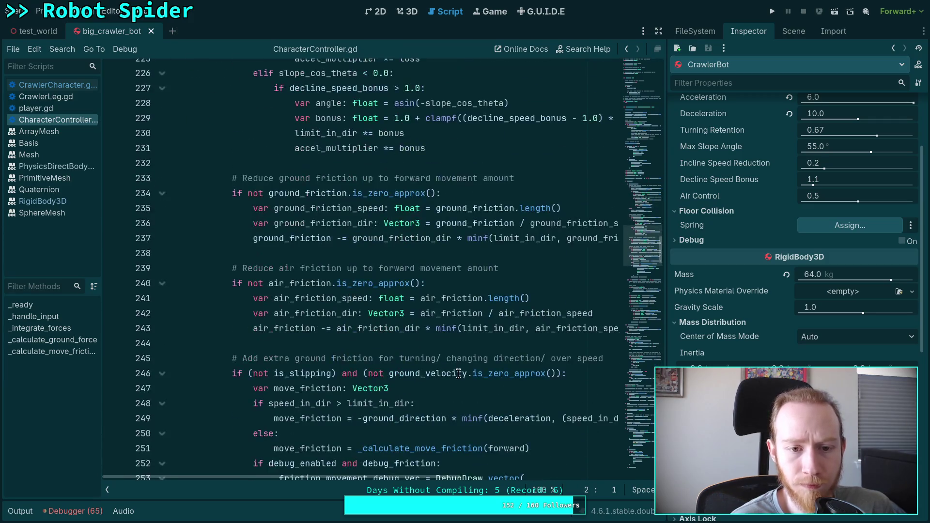
pyautogui.click(640, 354)
pyautogui.moveTo(640, 364)
pyautogui.mouseDown()
pyautogui.moveTo(639, 382)
pyautogui.moveTo(638, 317)
pyautogui.moveTo(641, 328)
pyautogui.moveTo(727, 316)
pyautogui.mouseUp()
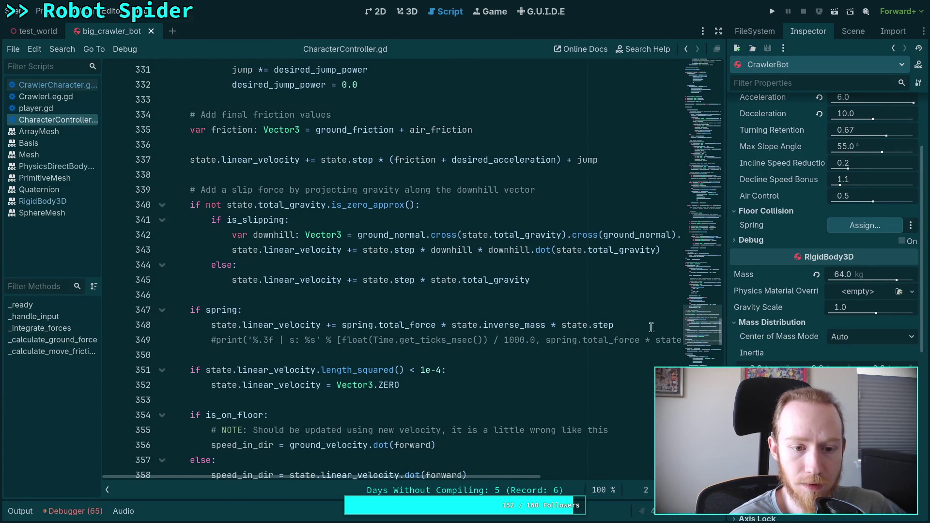
pyautogui.scroll(-1, 446, 324)
pyautogui.scroll(-5, 442, 355)
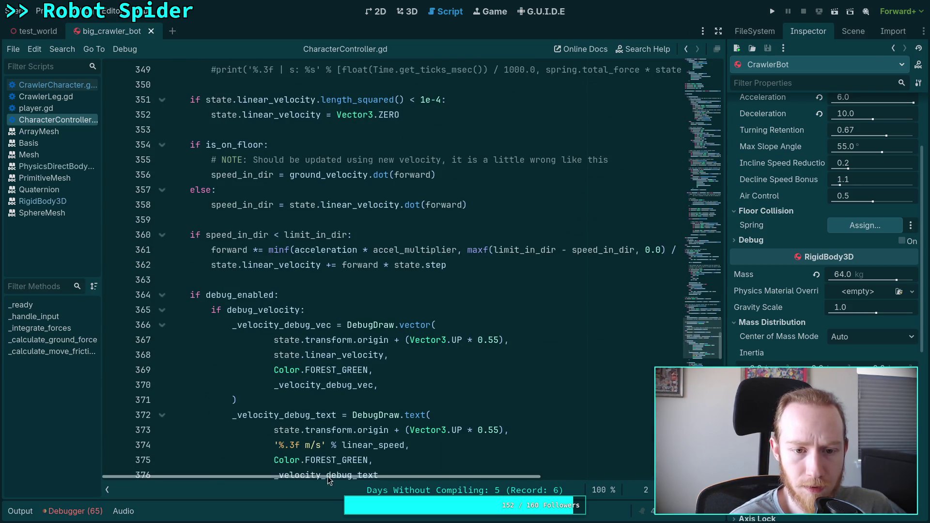
pyautogui.moveTo(347, 476)
pyautogui.mouseDown()
pyautogui.moveTo(416, 476)
pyautogui.moveTo(380, 474)
pyautogui.mouseUp()
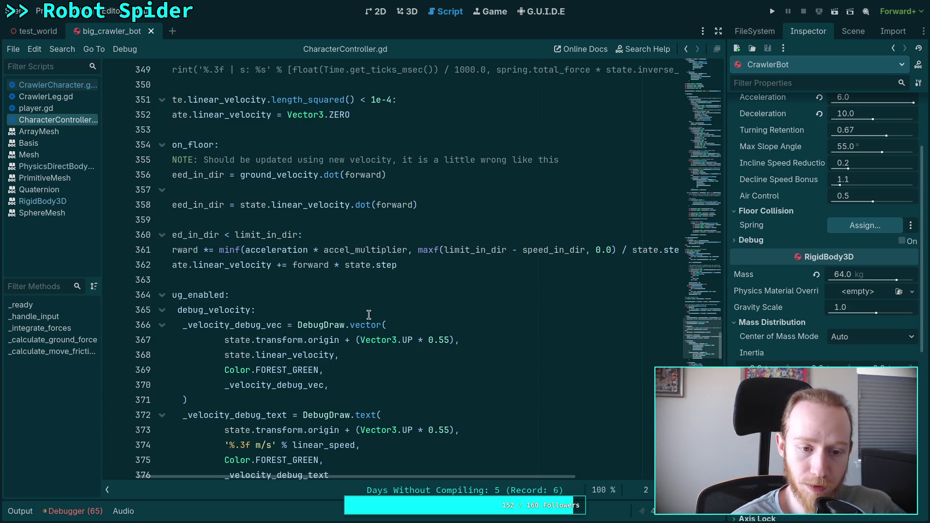
pyautogui.moveTo(390, 477); pyautogui.dragTo(356, 478)
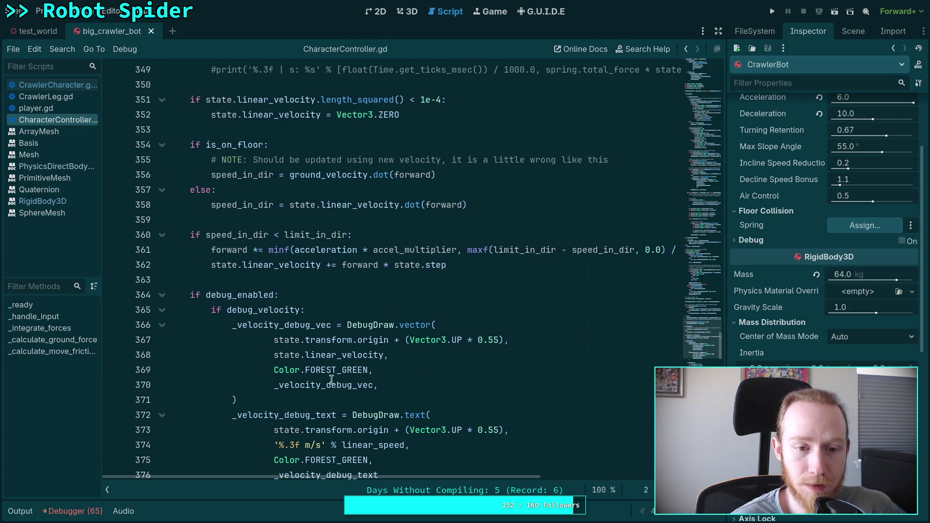
pyautogui.scroll(1, 335, 302)
pyautogui.scroll(2, 336, 301)
pyautogui.click(379, 264)
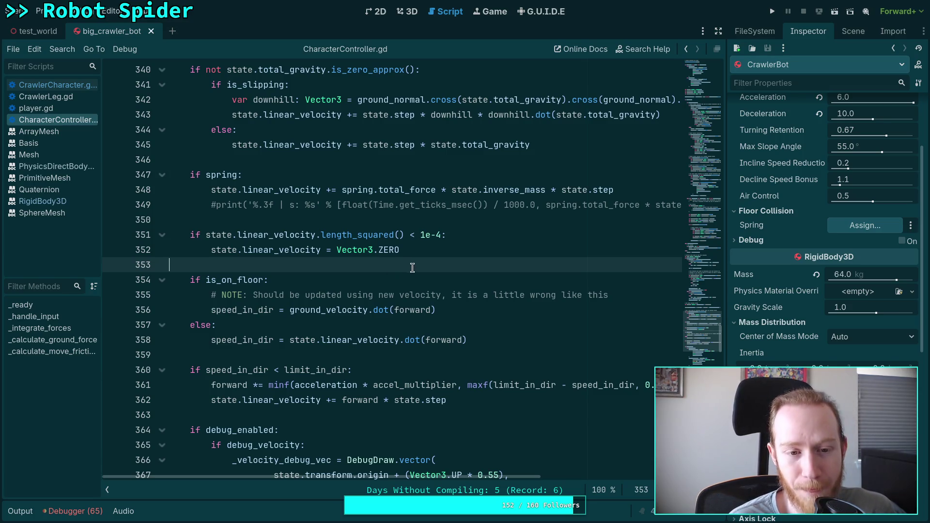
pyautogui.click(444, 354)
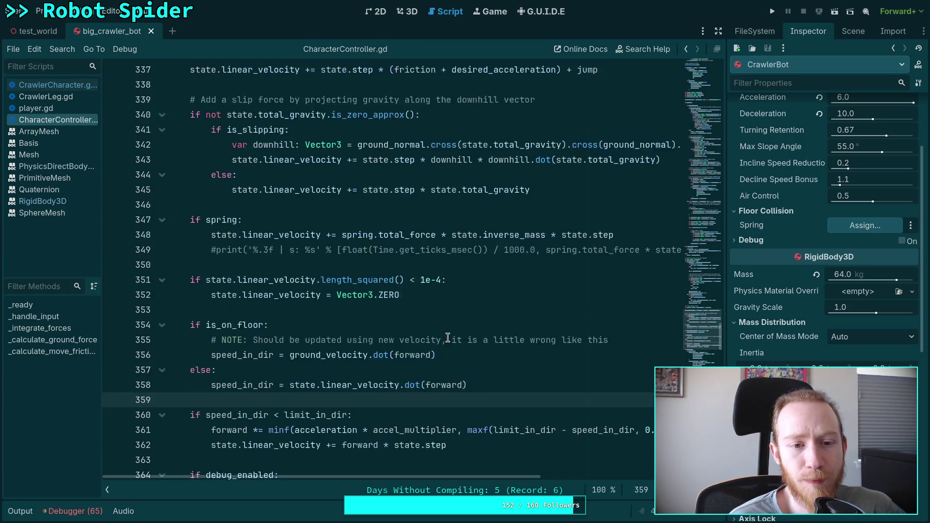
pyautogui.scroll(2, 446, 338)
pyautogui.scroll(1, 428, 315)
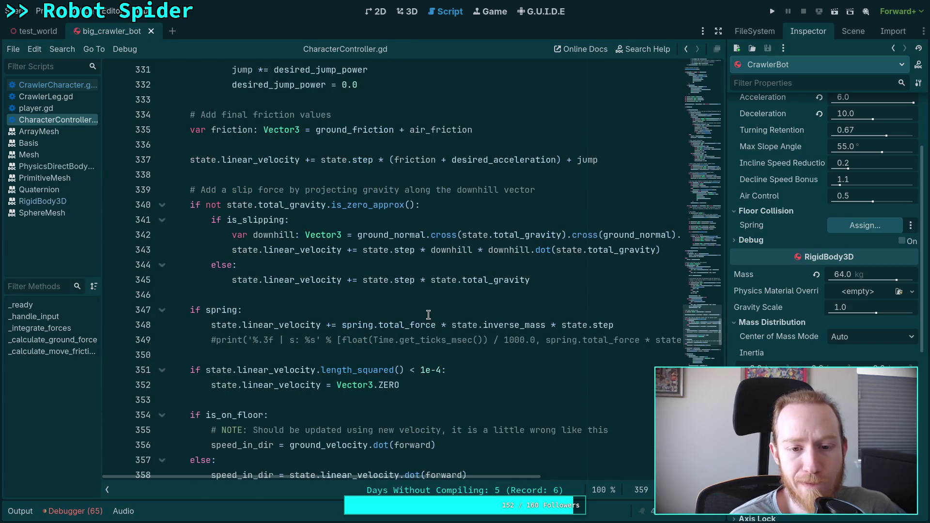
pyautogui.scroll(7, 428, 315)
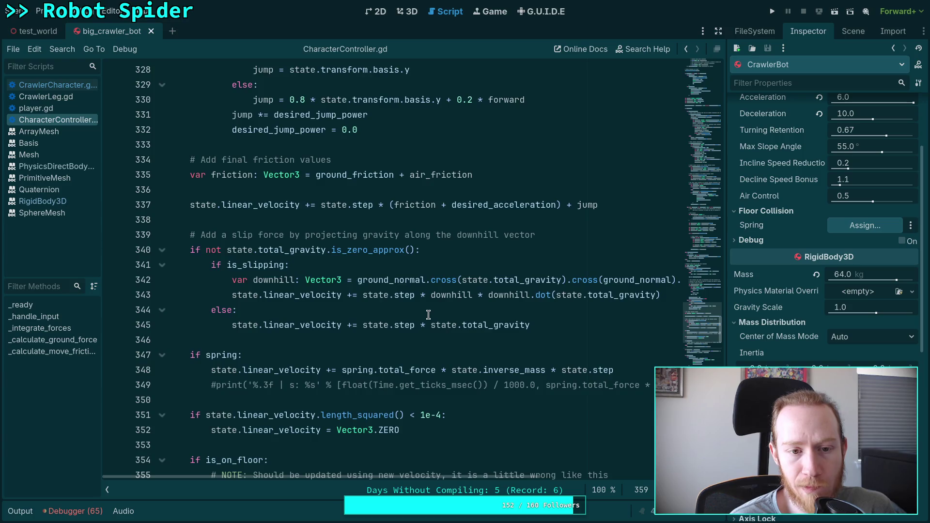
pyautogui.scroll(9, 428, 315)
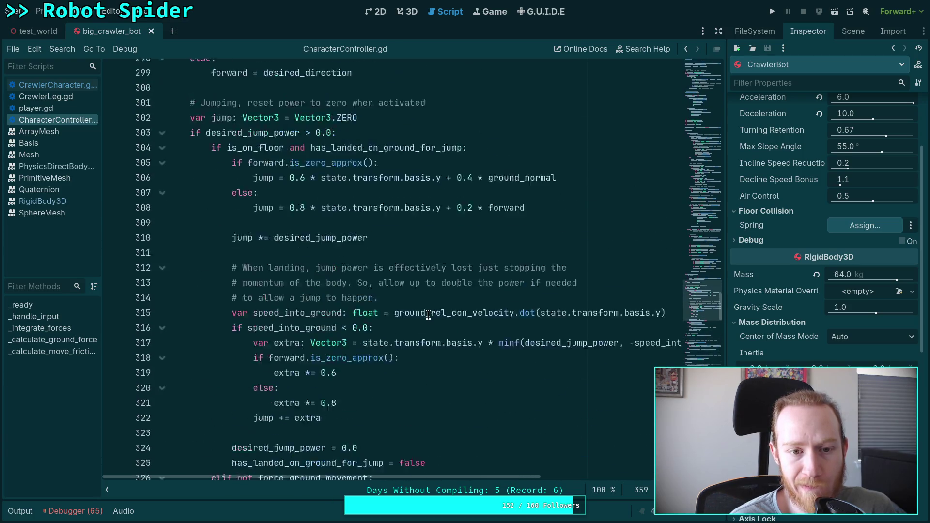
pyautogui.scroll(4, 429, 315)
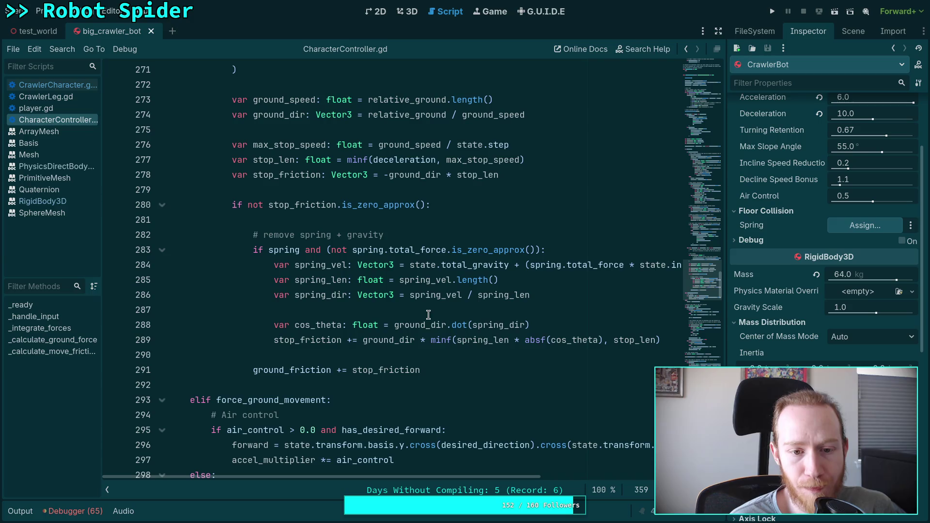
pyautogui.moveTo(465, 477); pyautogui.dragTo(465, 477)
pyautogui.scroll(4, 291, 312)
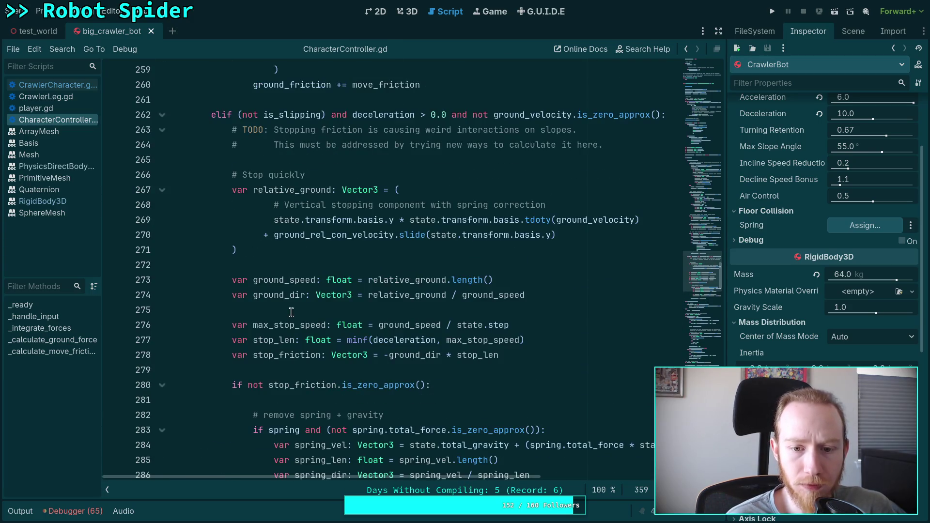
pyautogui.doubleClick(277, 323)
pyautogui.scroll(1, 483, 378)
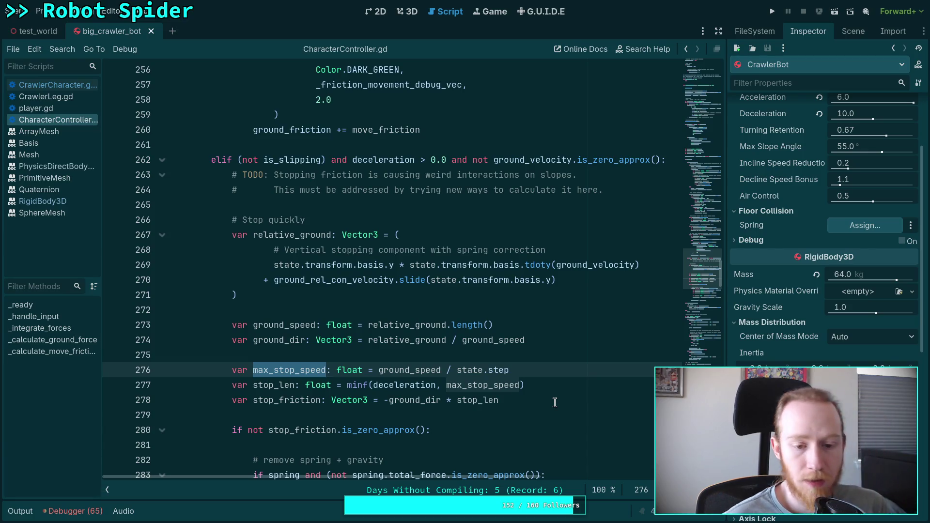
pyautogui.click(371, 349)
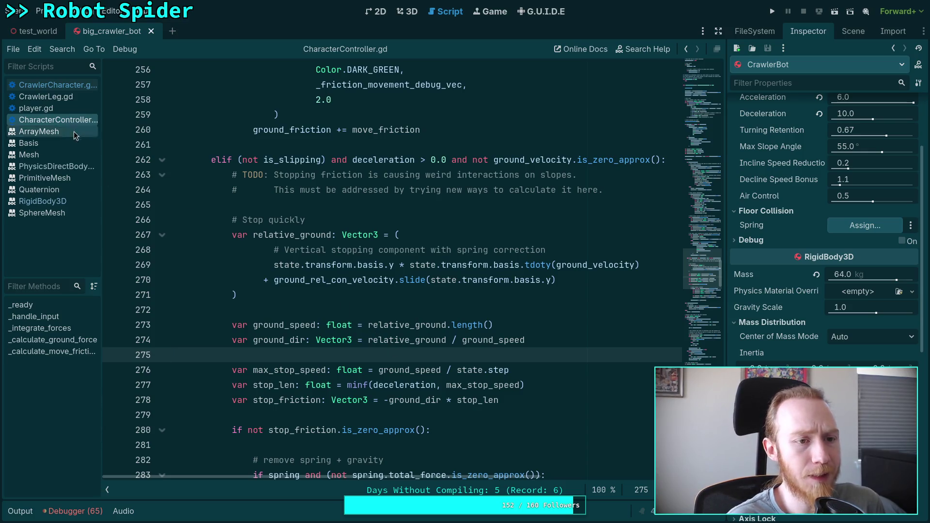
# In CrawlerCharacter.gd, comment out the var diff line and save
pyautogui.click(72, 85)
pyautogui.scroll(1, 337, 281)
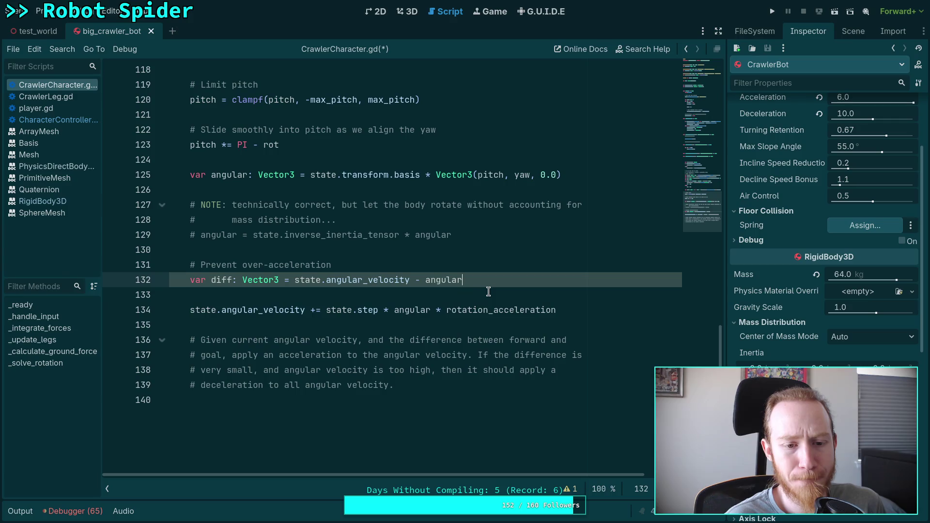
pyautogui.write('#')
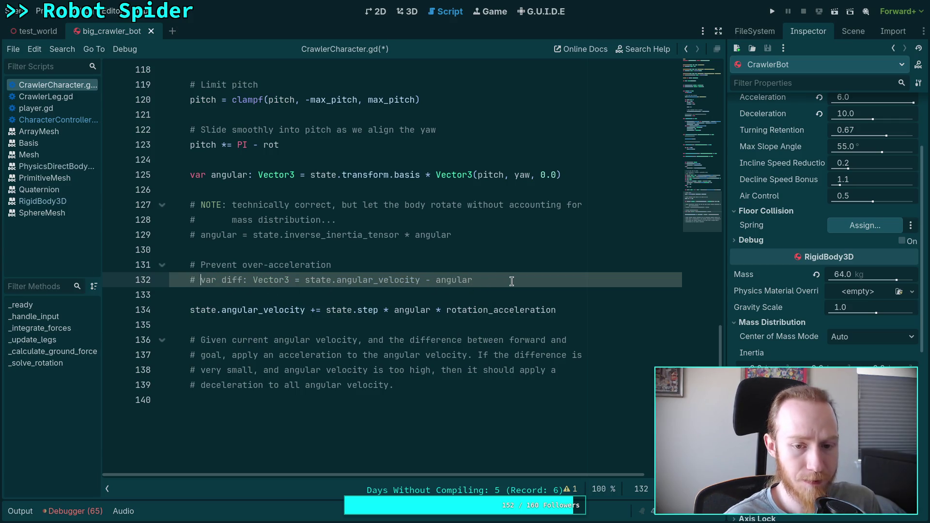
pyautogui.hotkey('ctrl', 's')
# Remove the leading blank lines of _solve_rotation, then select its rotation code from line 132 to 123
pyautogui.click(371, 299)
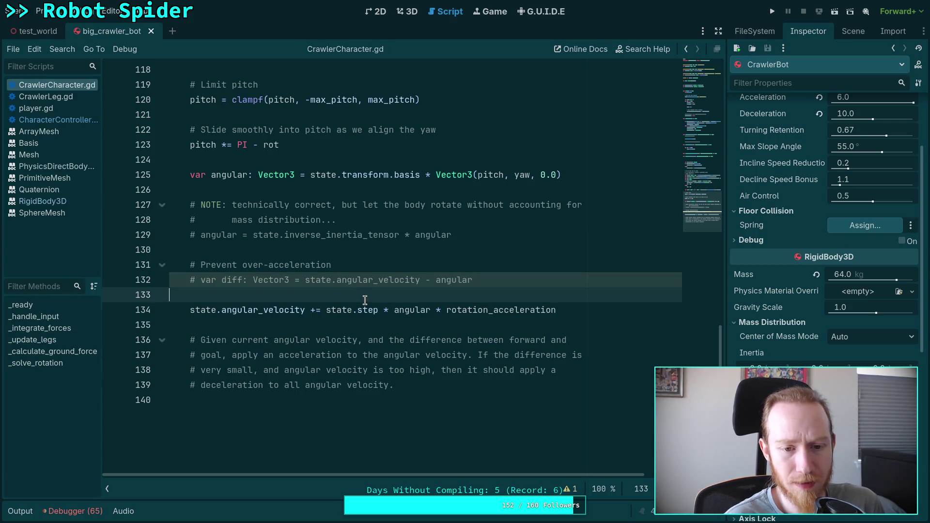
pyautogui.scroll(2, 378, 296)
pyautogui.moveTo(488, 370); pyautogui.dragTo(305, 370)
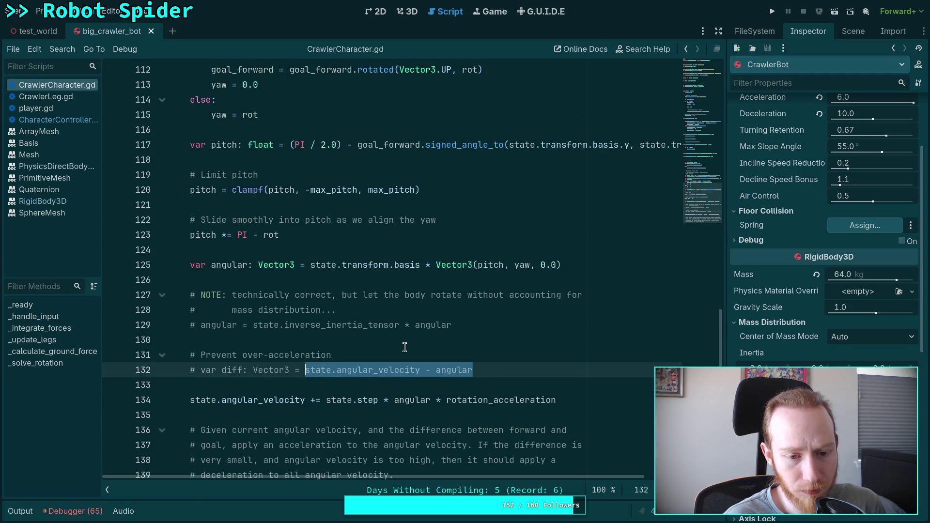
pyautogui.scroll(20, 368, 339)
pyautogui.click(324, 329)
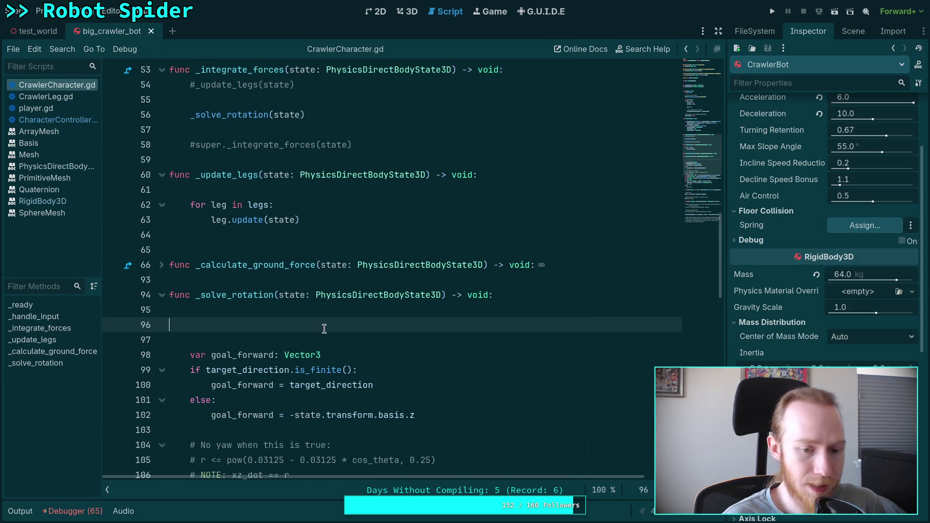
pyautogui.press('BackSpace')
pyautogui.press('BackSpace')
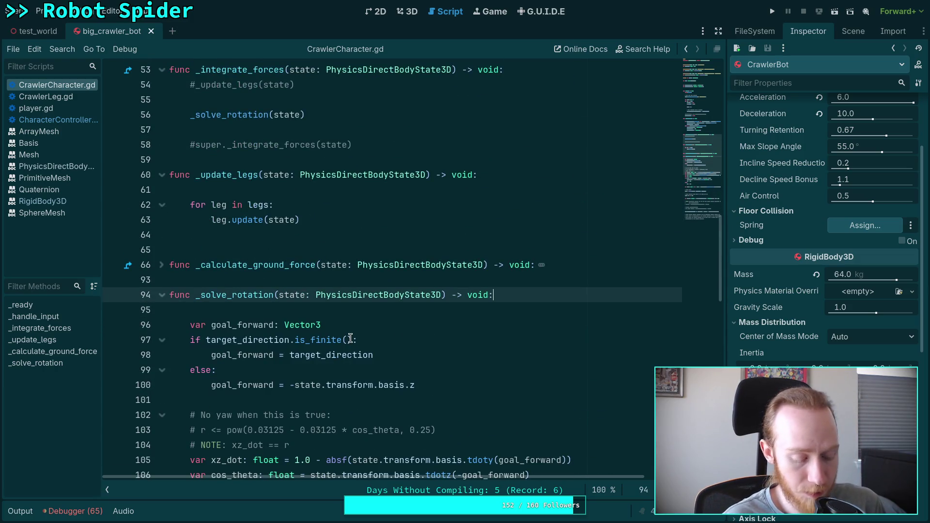
pyautogui.scroll(-4, 350, 337)
pyautogui.scroll(-8, 351, 338)
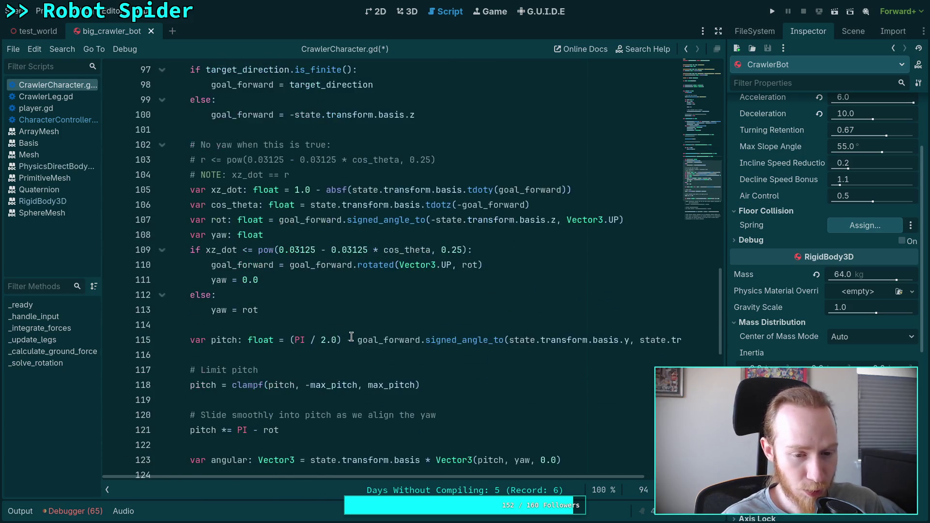
pyautogui.click(554, 325)
pyautogui.moveTo(554, 326); pyautogui.dragTo(310, 194)
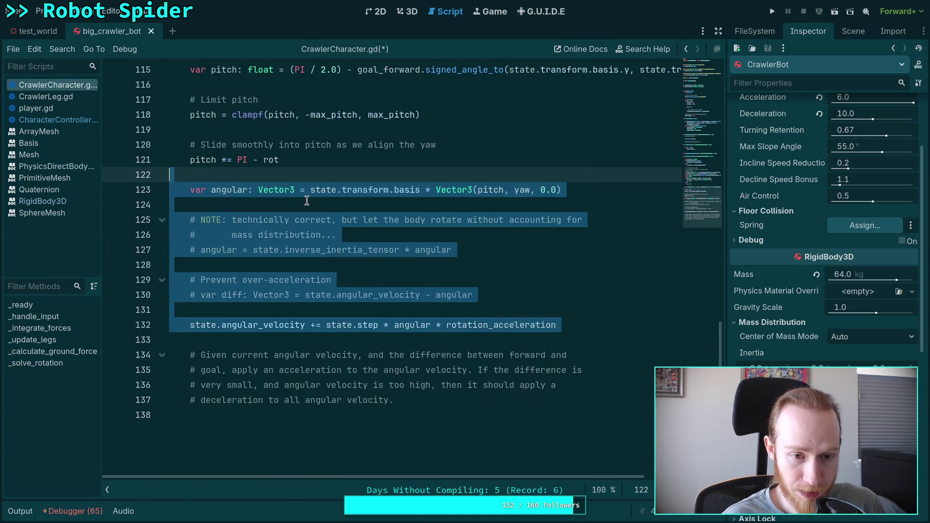
pyautogui.click(309, 206)
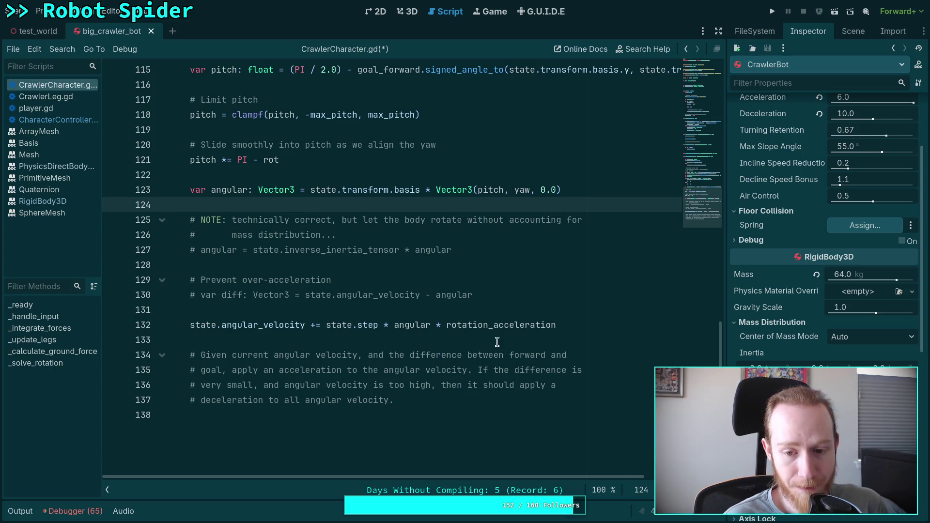
pyautogui.moveTo(567, 326); pyautogui.dragTo(447, 325)
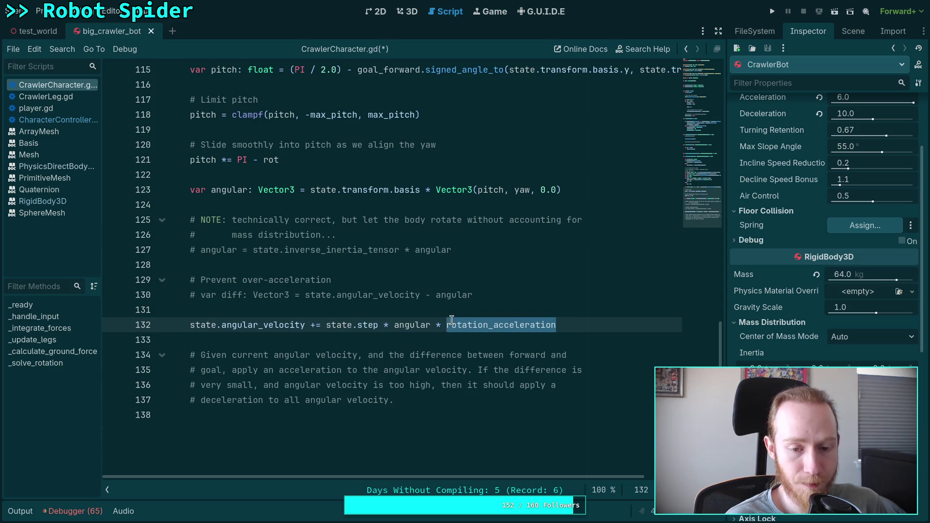
pyautogui.click(384, 311)
pyautogui.scroll(1, 384, 312)
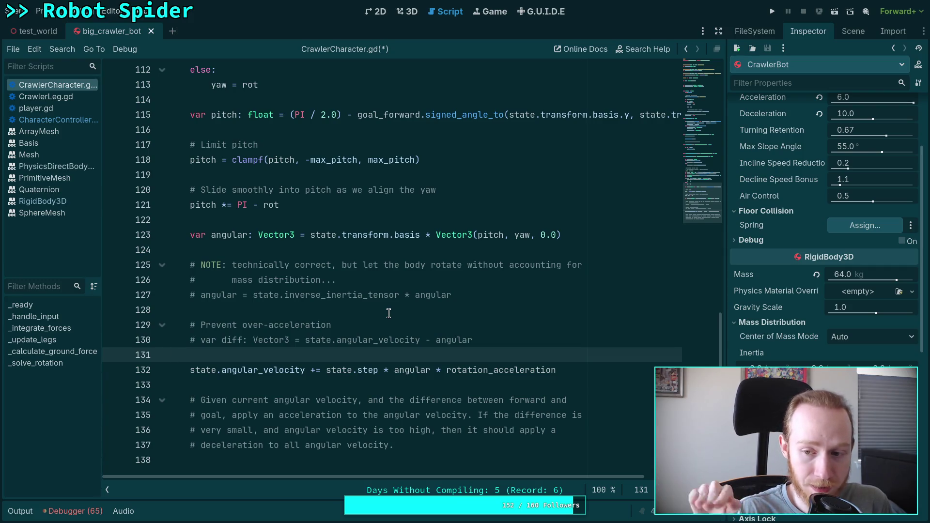
pyautogui.scroll(1, 392, 411)
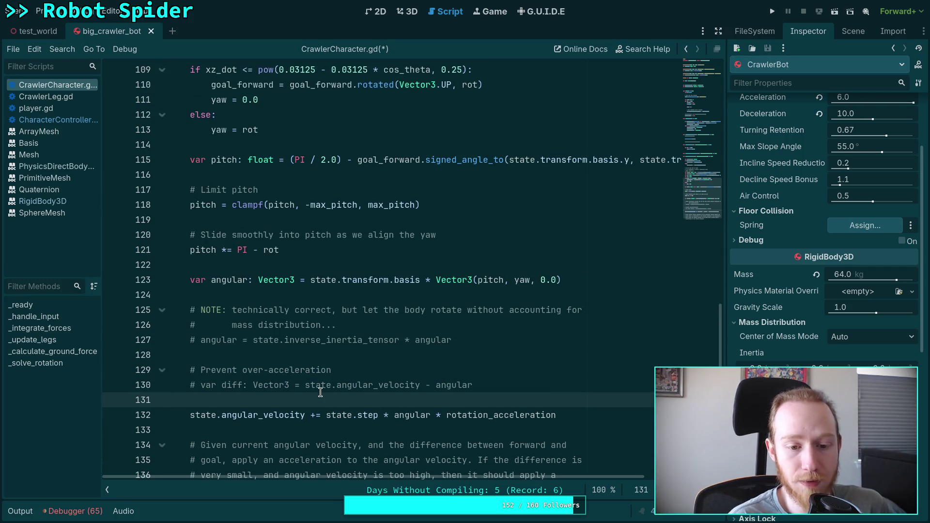
pyautogui.moveTo(558, 416); pyautogui.dragTo(189, 413)
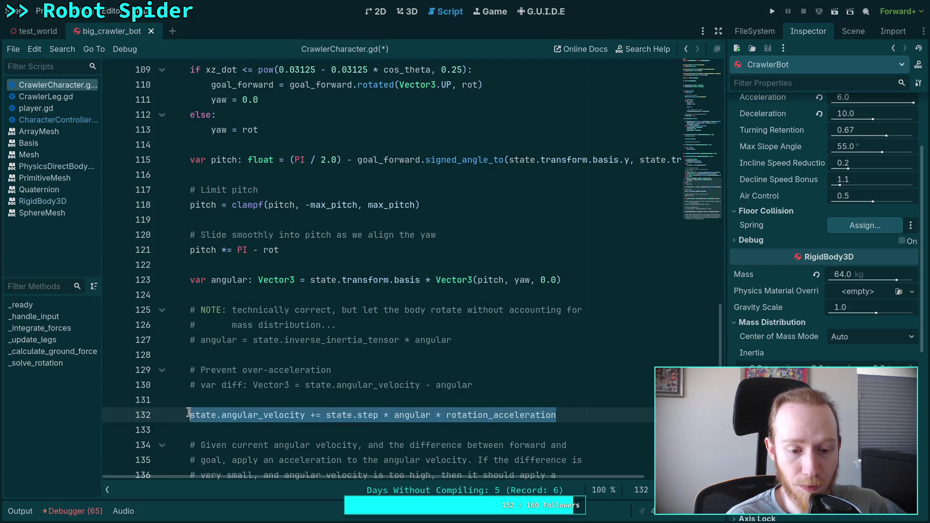
pyautogui.click(207, 400)
pyautogui.scroll(20, 235, 402)
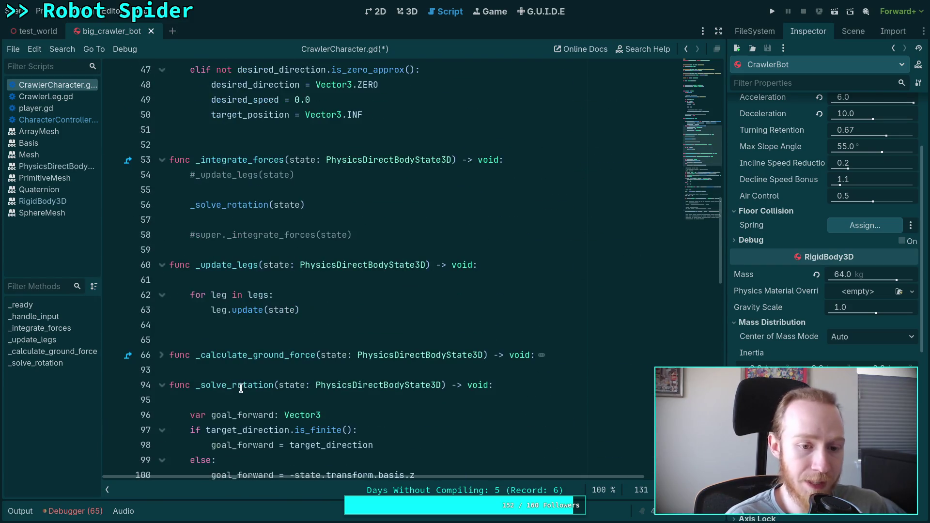
pyautogui.click(253, 336)
pyautogui.click(291, 321)
pyautogui.scroll(2, 315, 326)
pyautogui.scroll(-3, 338, 330)
pyautogui.scroll(4, 297, 300)
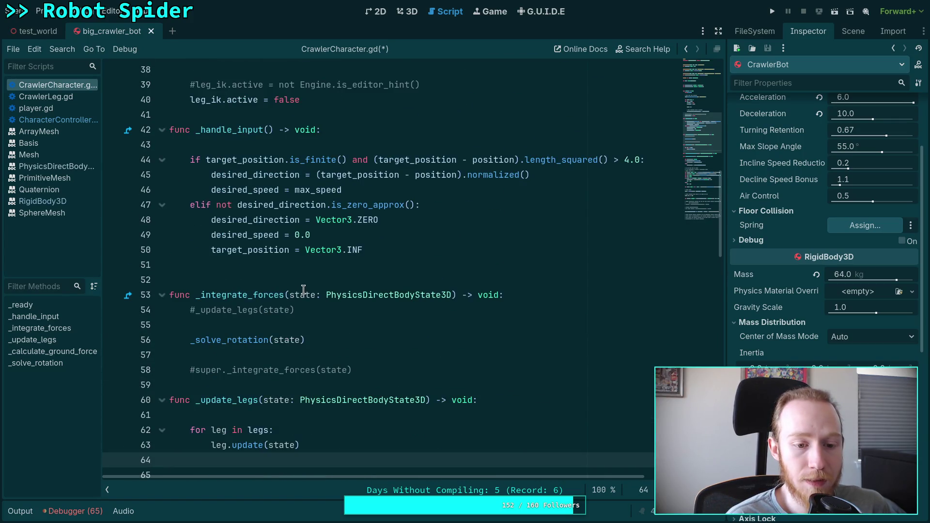
pyautogui.scroll(3, 319, 291)
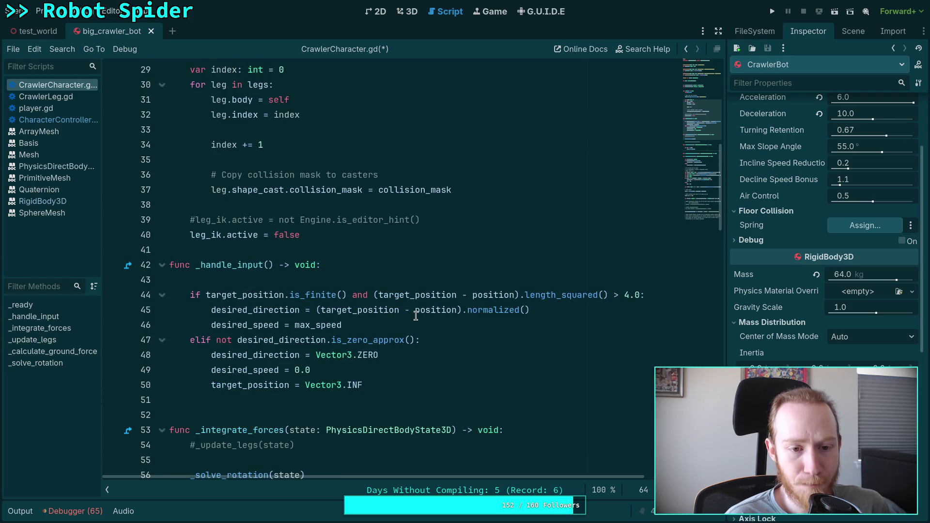
pyautogui.scroll(2, 416, 315)
pyautogui.scroll(2, 351, 305)
pyautogui.scroll(-4, 344, 306)
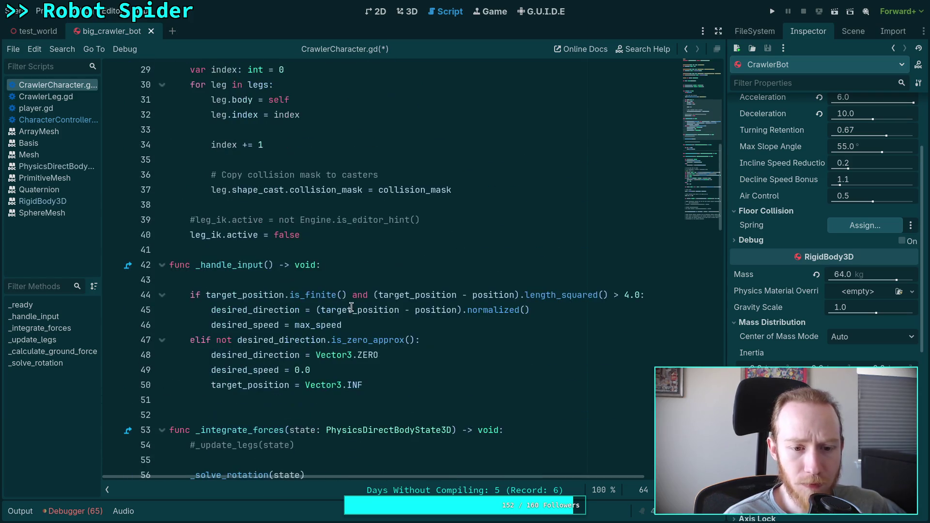
pyautogui.scroll(-2, 339, 304)
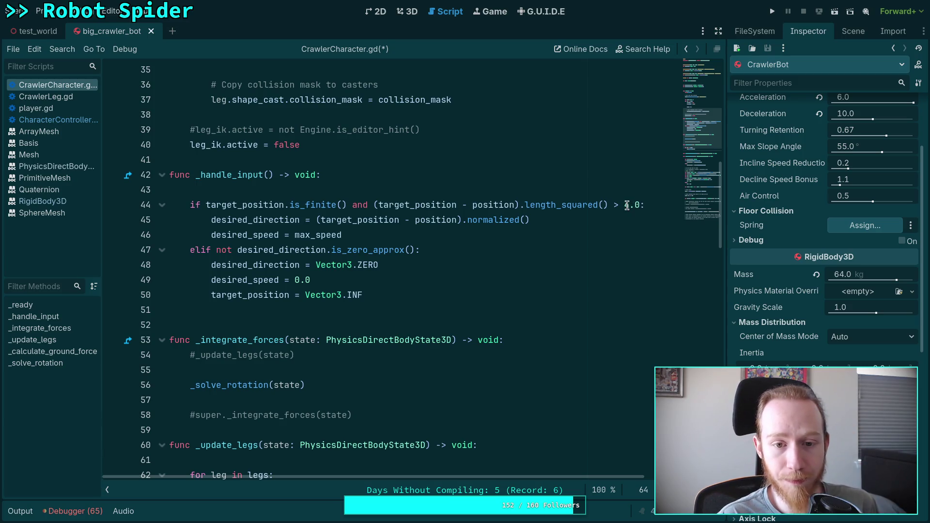
pyautogui.click(419, 189)
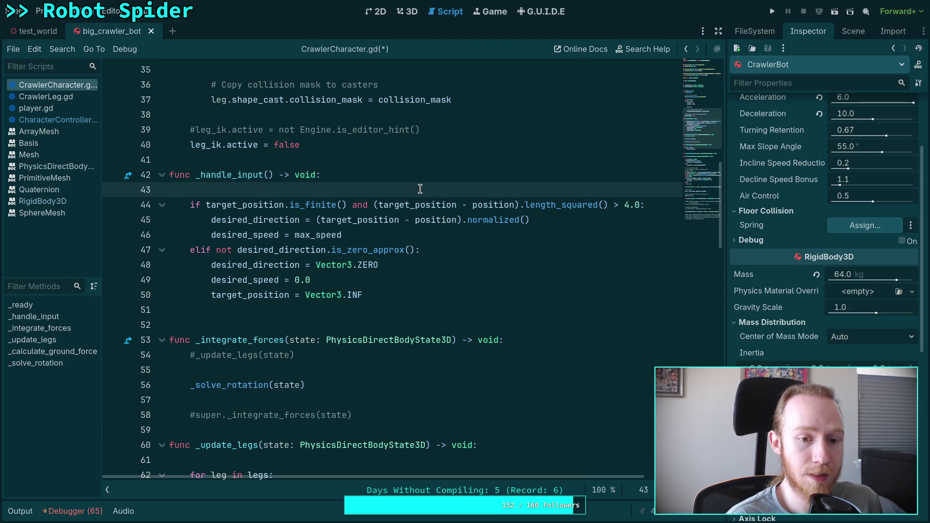
pyautogui.press('Return')
pyautogui.press('Return')
pyautogui.press('Up')
pyautogui.press('Tab')
pyautogui.write('i')
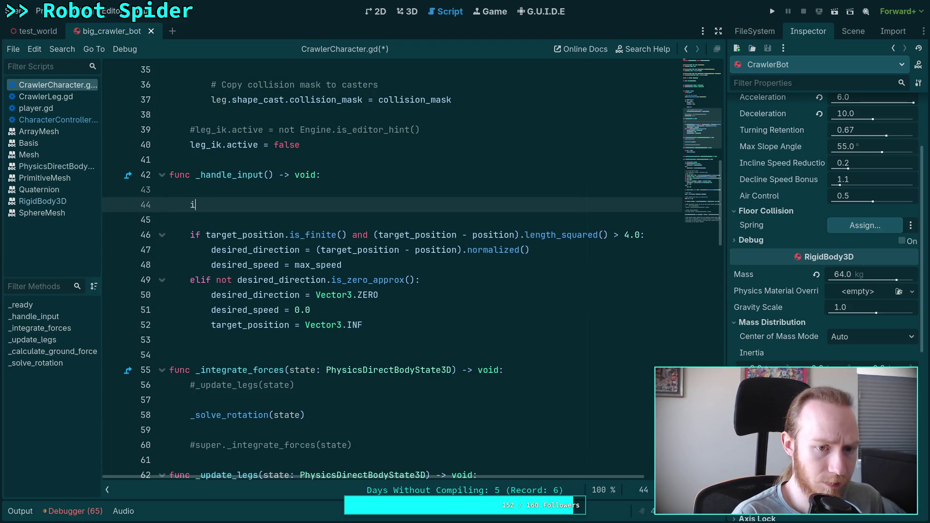
pyautogui.write('f ta')
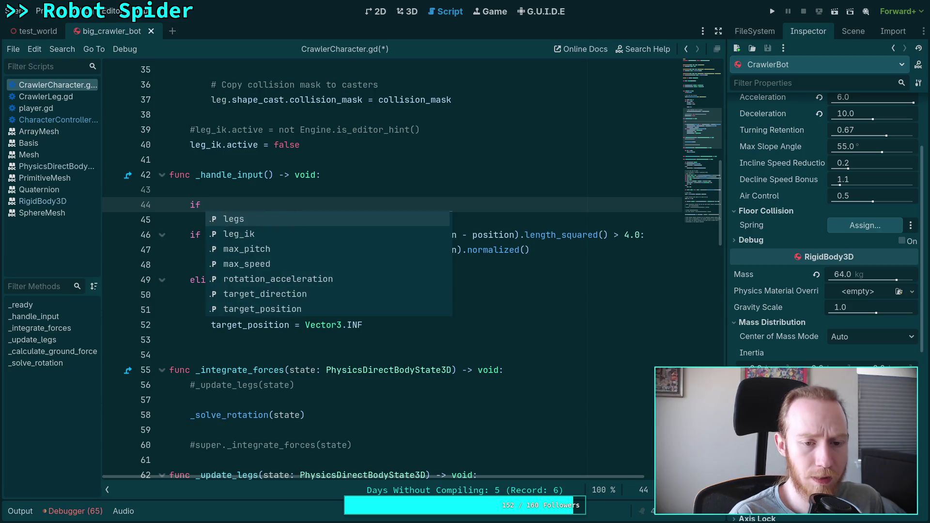
pyautogui.press('Return')
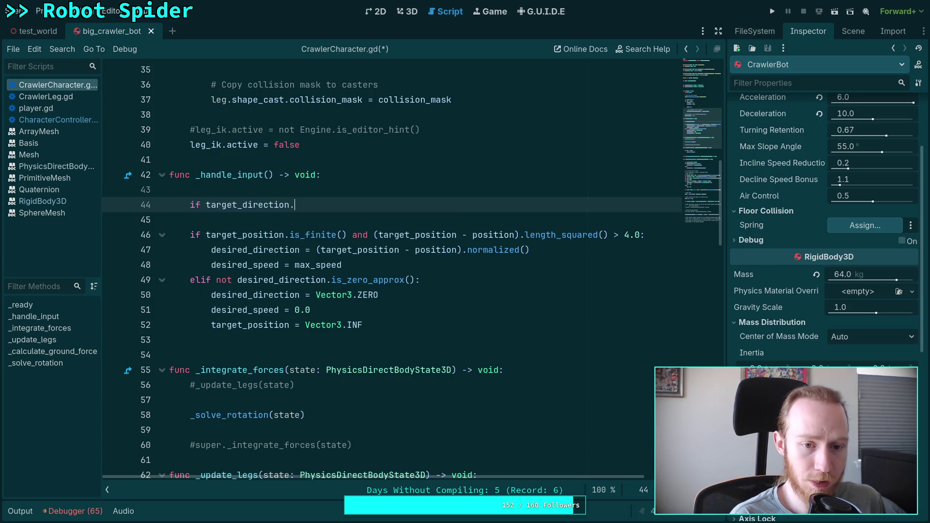
pyautogui.write('.is_f')
pyautogui.press('Return')
pyautogui.write(':')
pyautogui.press('Return')
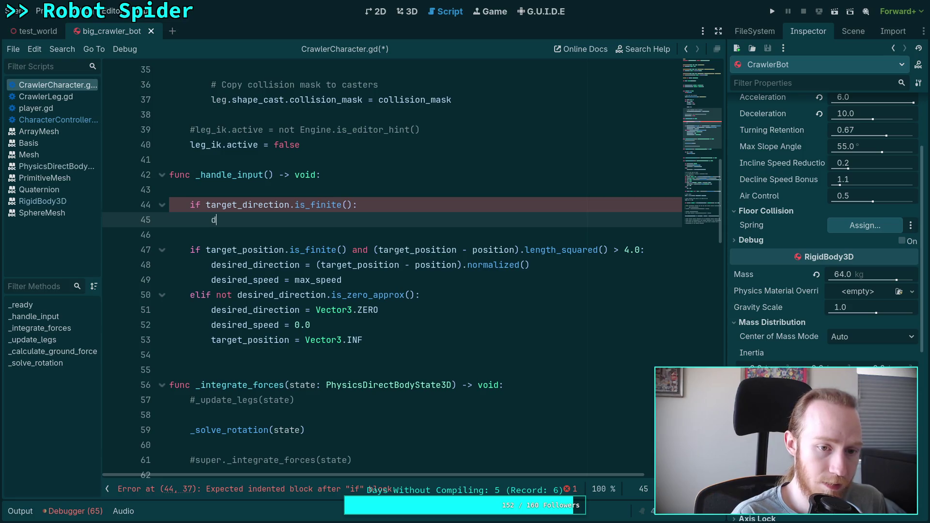
pyautogui.write('d')
pyautogui.press('BackSpace')
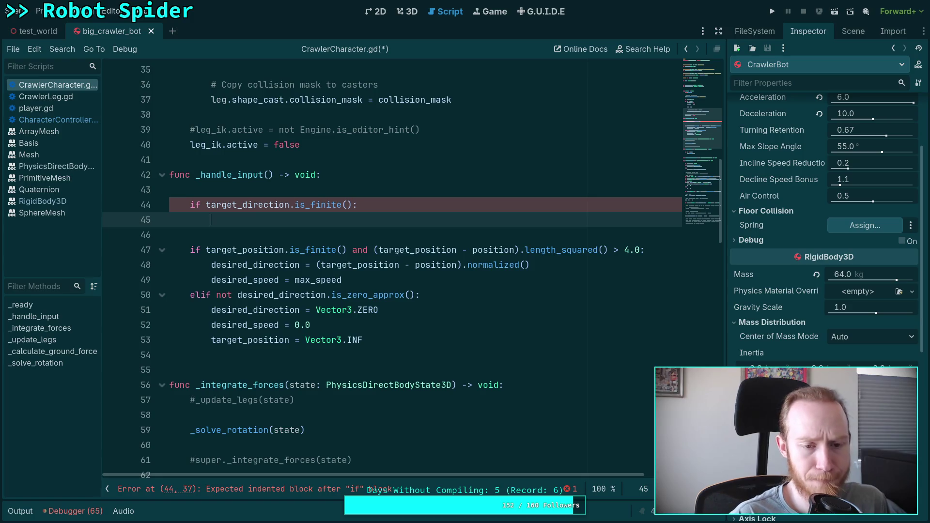
pyautogui.scroll(-8, 562, 249)
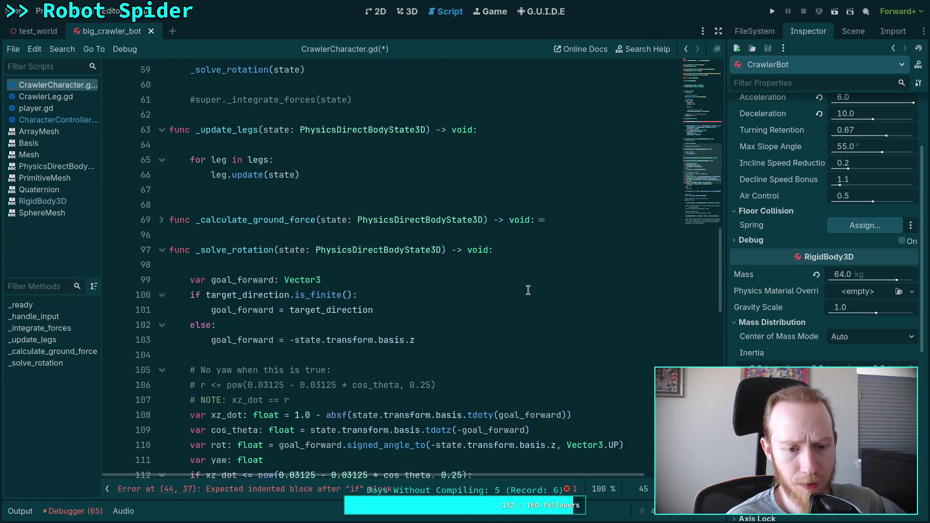
pyautogui.doubleClick(329, 309)
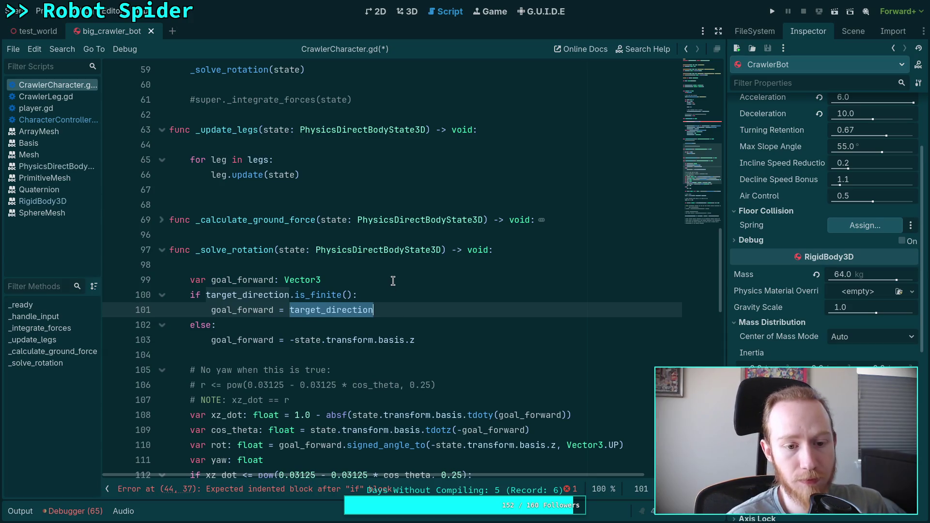
pyautogui.scroll(1, 383, 268)
pyautogui.scroll(2, 376, 267)
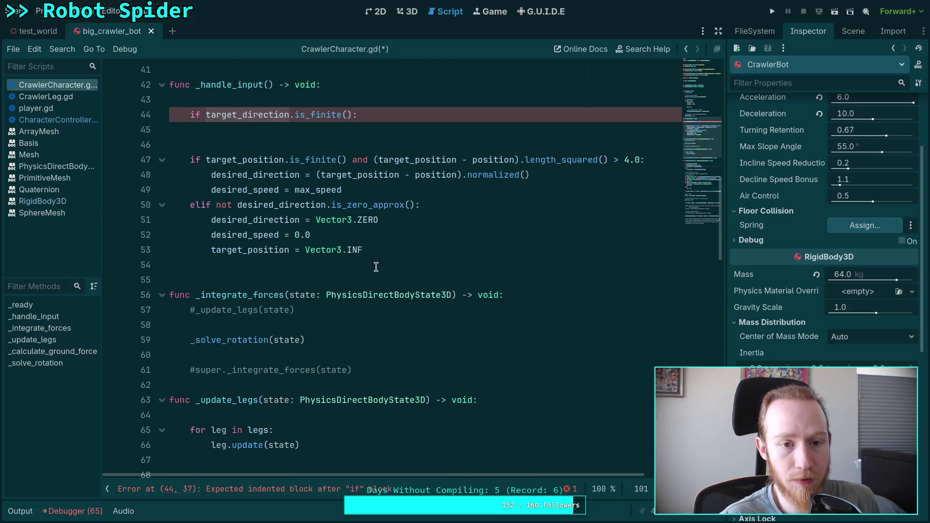
pyautogui.scroll(-5, 376, 265)
pyautogui.click(422, 308)
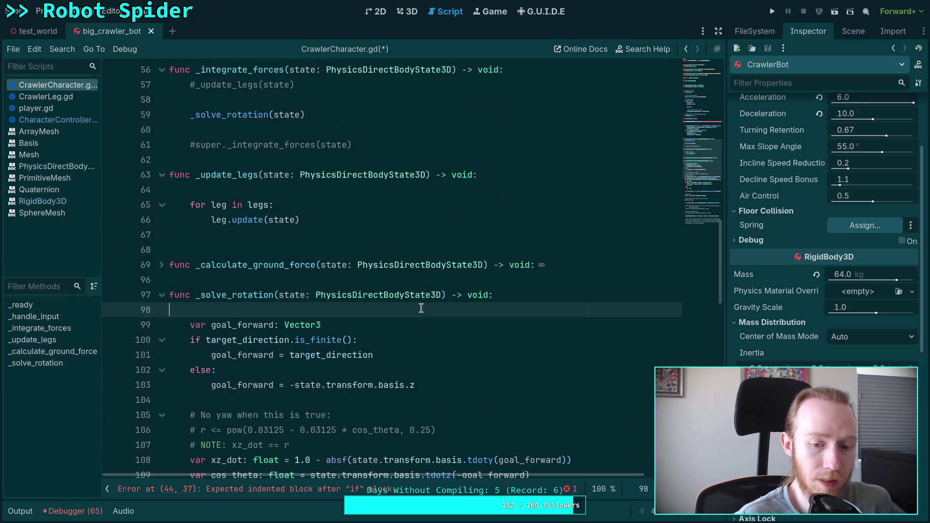
pyautogui.scroll(-1, 394, 314)
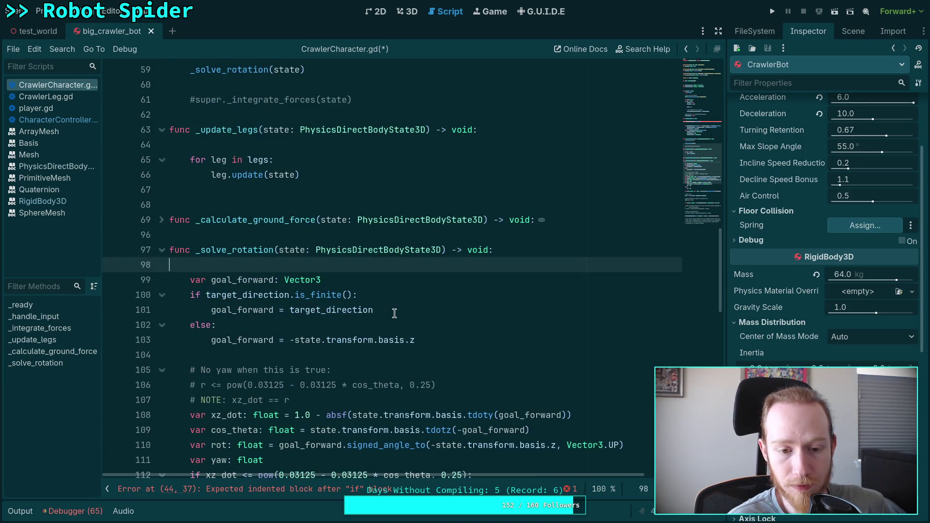
pyautogui.scroll(9, 394, 314)
pyautogui.moveTo(299, 265); pyautogui.dragTo(302, 232)
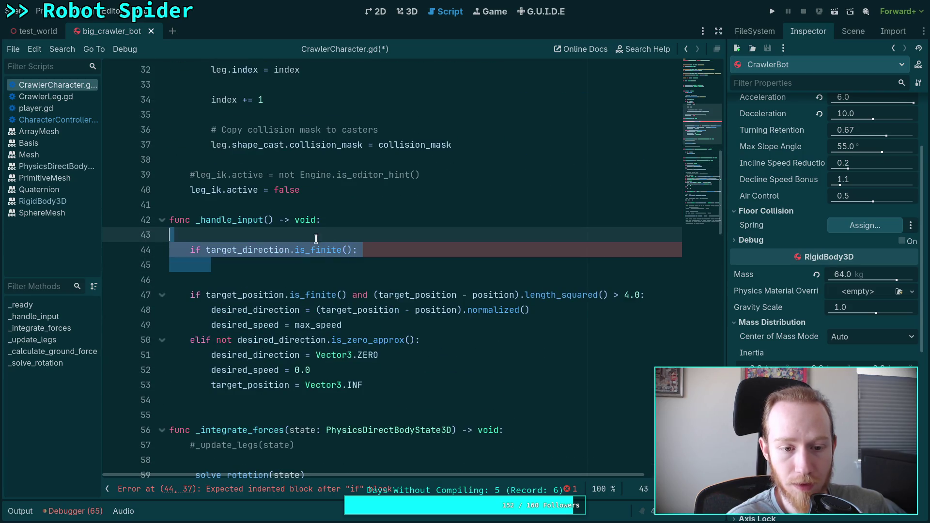
# Replace the broken if block in _handle_input with a plain return
pyautogui.press('Return')
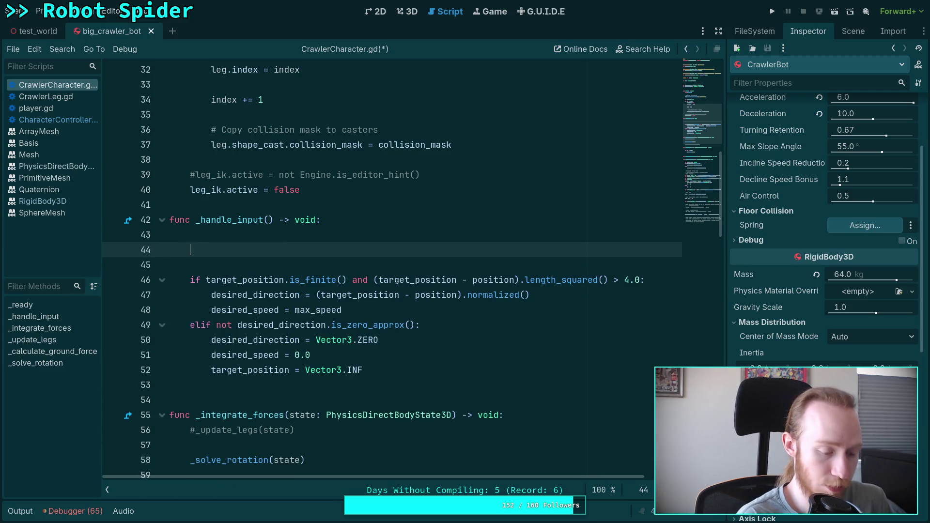
pyautogui.write('return')
pyautogui.hotkey('ctrl', 's')
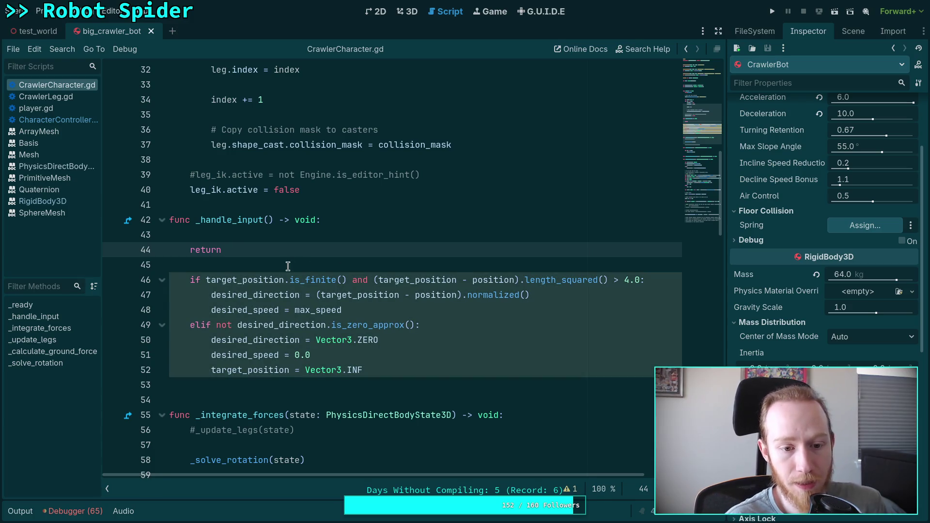
# Uncomment the _update_legs and super._integrate_forces calls and save CrawlerCharacter.gd
pyautogui.scroll(-2, 288, 266)
pyautogui.click(198, 341)
pyautogui.hotkey('ctrl', 'k')
pyautogui.click(198, 399)
pyautogui.hotkey('ctrl', 'k')
pyautogui.hotkey('ctrl', 's')
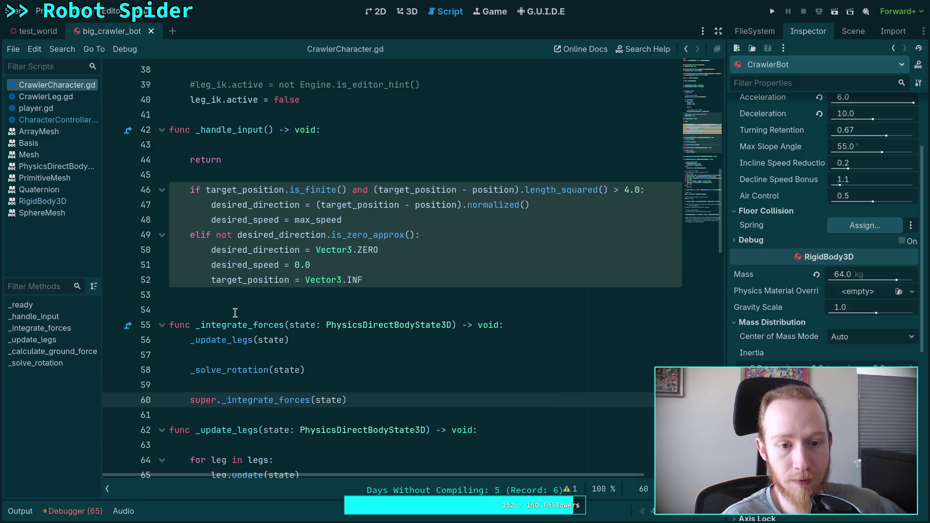
# Comment out leg_ik.active = false and restore leg_ik.active = not Engine.is_editor_hint()
pyautogui.scroll(7, 234, 312)
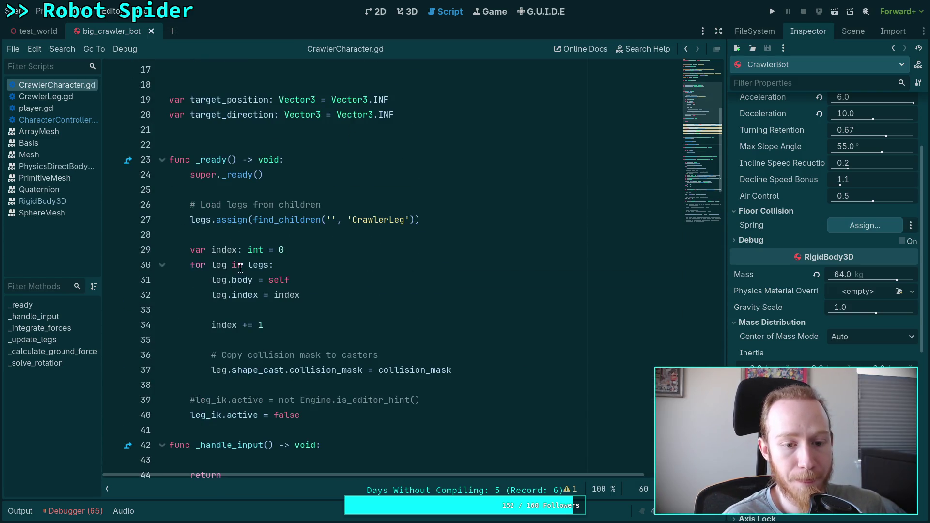
pyautogui.click(191, 416)
pyautogui.moveTo(325, 415); pyautogui.dragTo(86, 416)
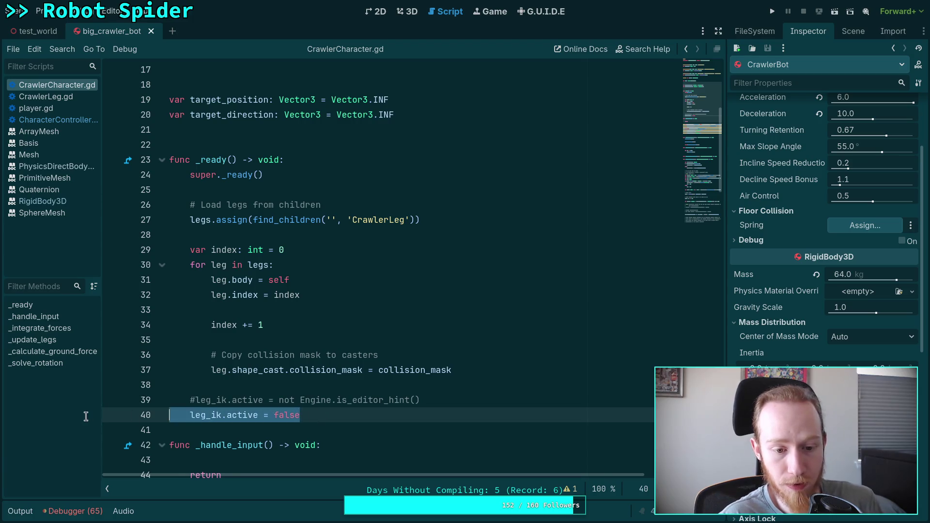
pyautogui.click(193, 407)
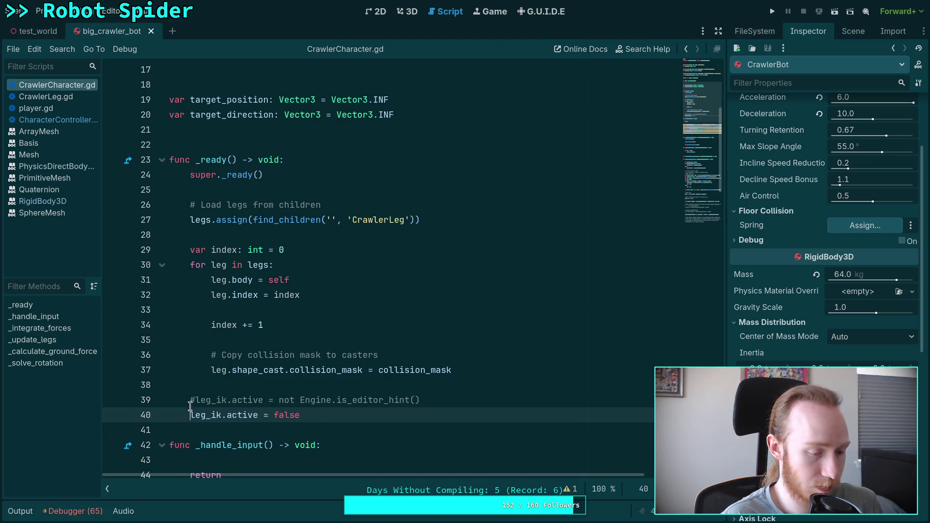
pyautogui.write('#')
pyautogui.click(197, 400)
pyautogui.press('BackSpace')
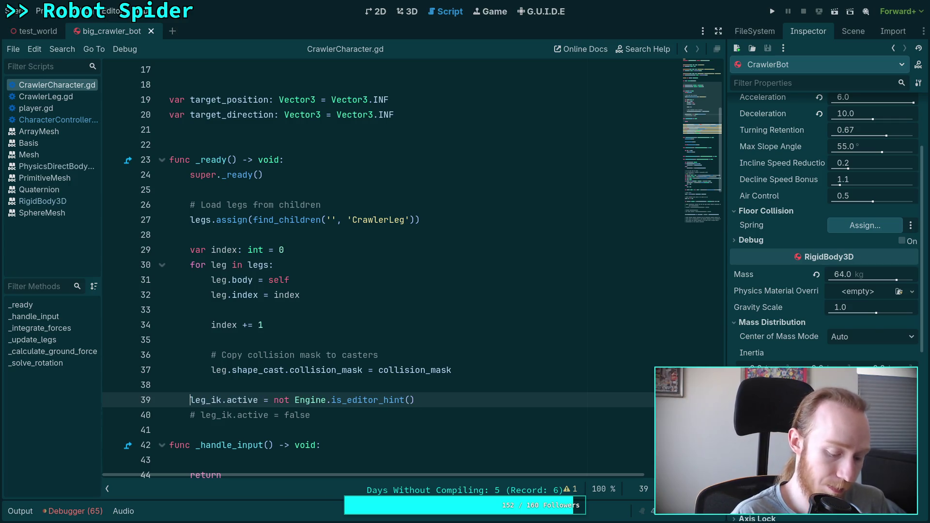
pyautogui.click(34, 30)
# In the test_world 3D view, lower the CrawlerBot 0.4 units on Y and save the scene
pyautogui.click(415, 12)
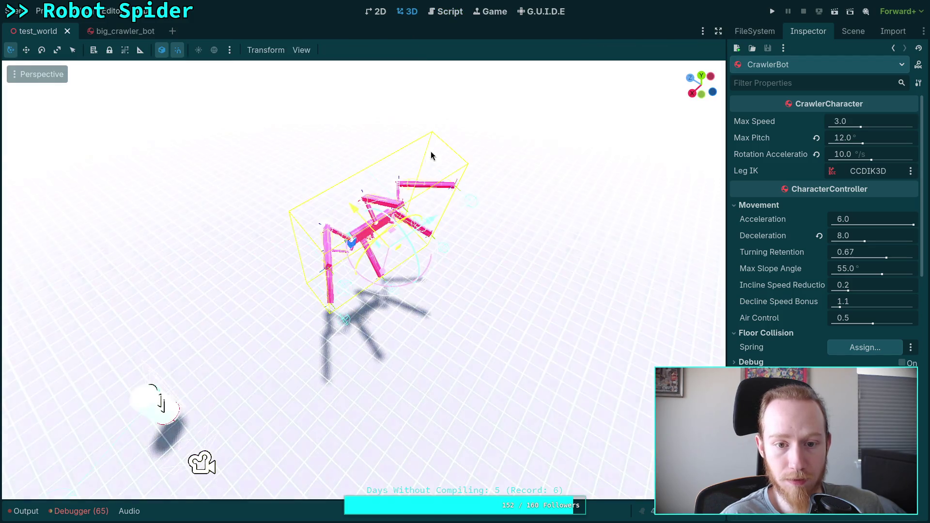
pyautogui.scroll(-10, 794, 303)
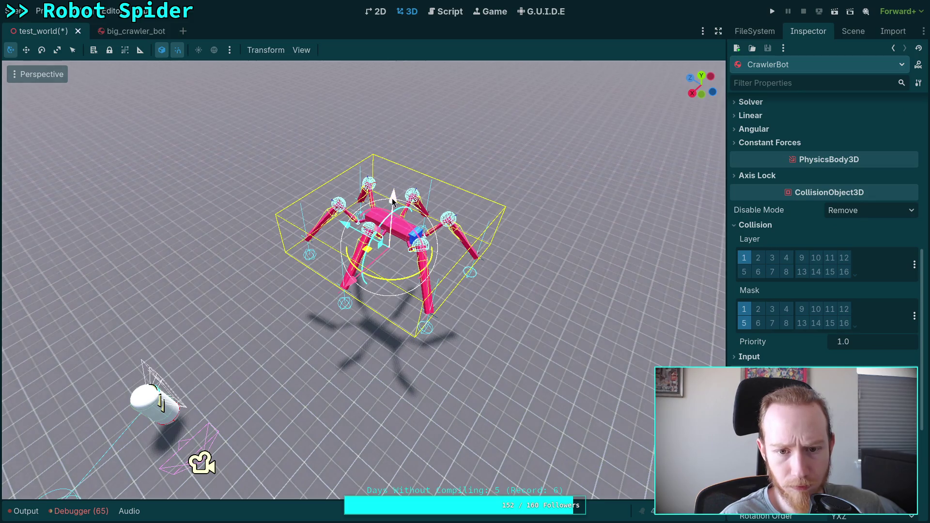
pyautogui.moveTo(393, 201); pyautogui.dragTo(340, 206)
pyautogui.moveTo(245, 269)
pyautogui.mouseDown()
pyautogui.moveTo(339, 262)
pyautogui.moveTo(435, 221)
pyautogui.moveTo(423, 295)
pyautogui.moveTo(420, 177)
pyautogui.moveTo(422, 191)
pyautogui.mouseUp()
pyautogui.hotkey('ctrl', 's')
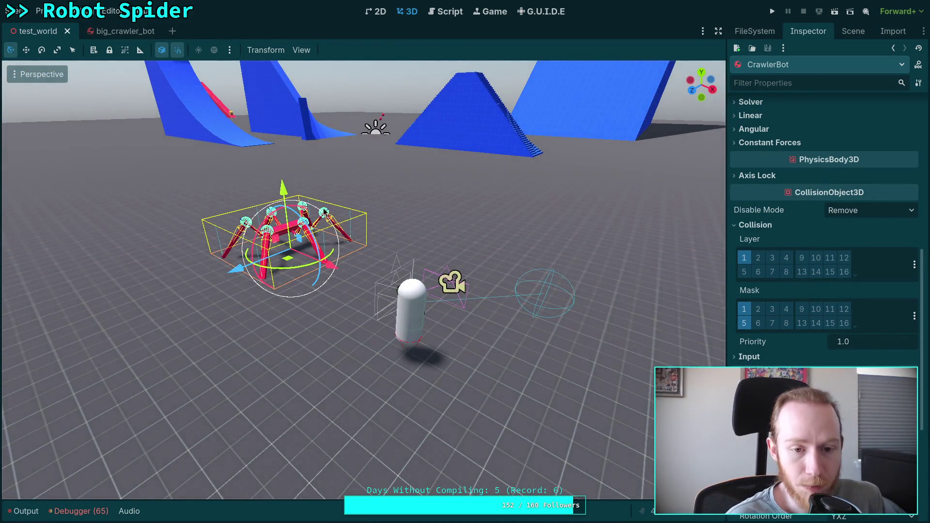
# Test-run the game to watch the spider, then stop it and return to the script
pyautogui.click(772, 11)
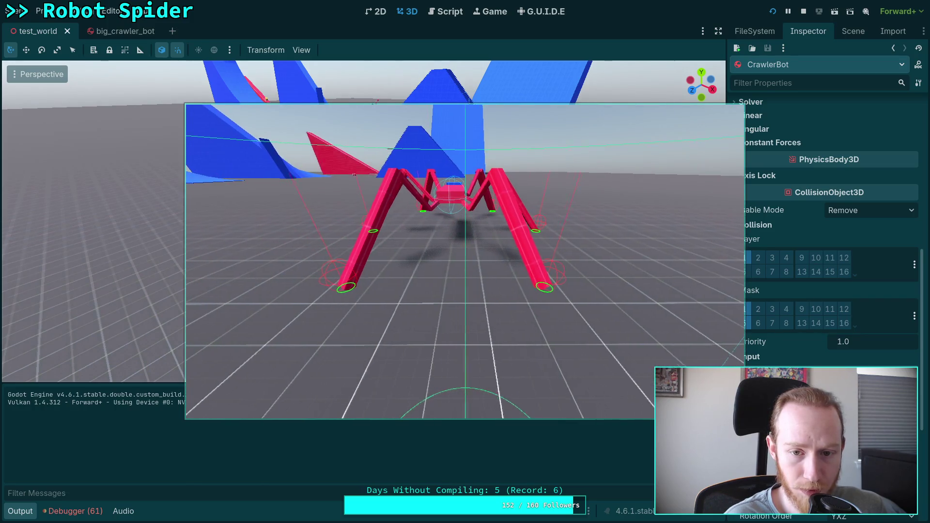
pyautogui.click(789, 15)
pyautogui.click(803, 12)
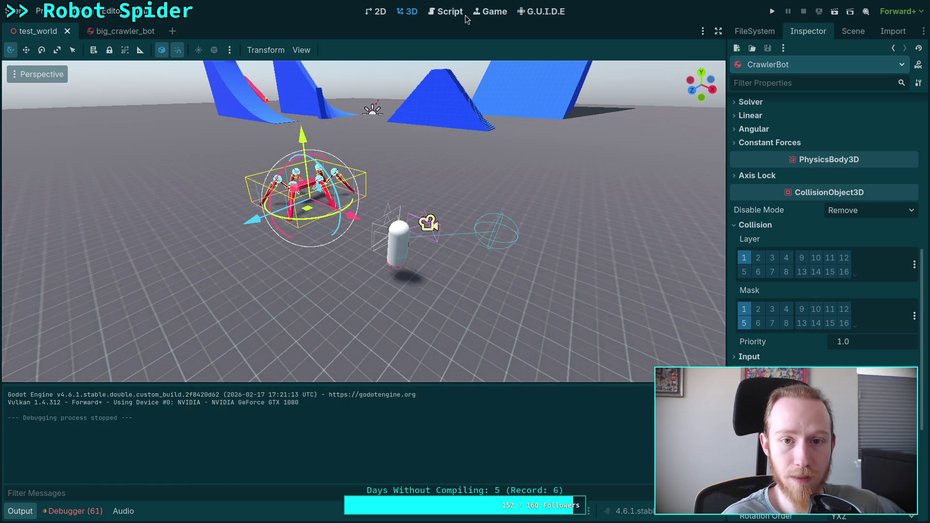
pyautogui.click(453, 13)
# Hide the output log, check rotation_acceleration's value, and return to the top of CrawlerCharacter.gd
pyautogui.click(20, 512)
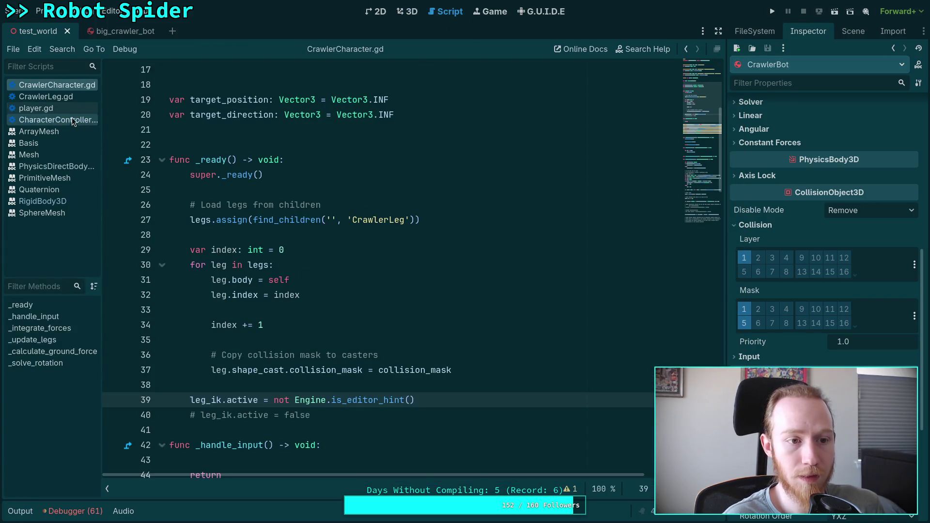
pyautogui.scroll(-7, 366, 332)
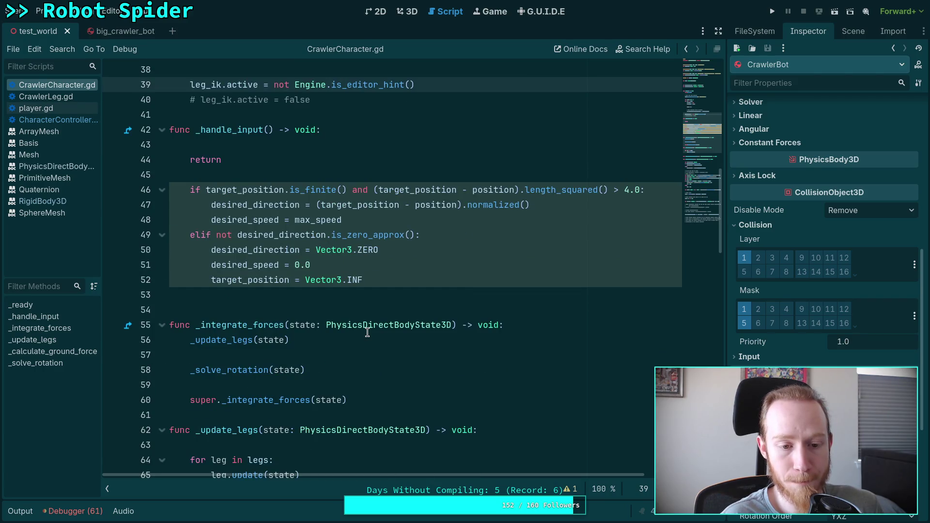
pyautogui.scroll(-3, 368, 332)
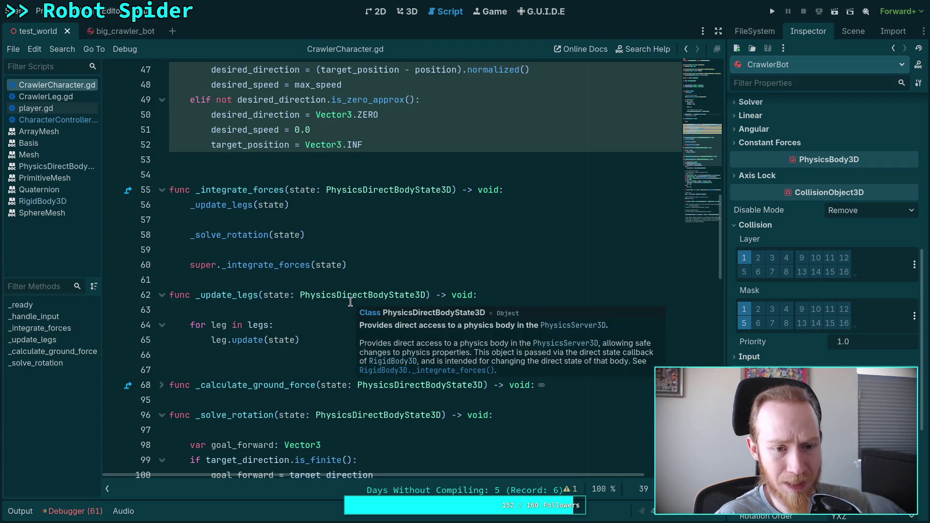
pyautogui.scroll(-19, 349, 310)
pyautogui.scroll(-5, 341, 343)
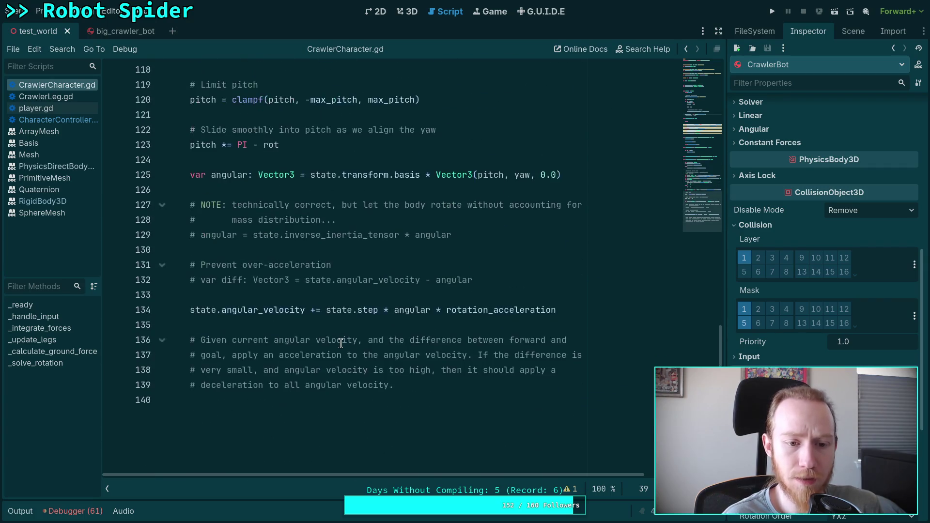
pyautogui.doubleClick(465, 310)
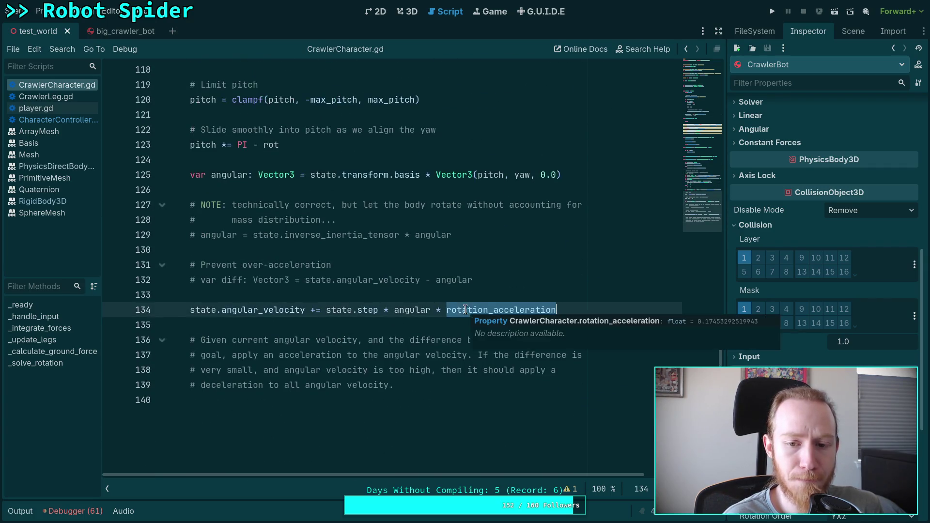
pyautogui.click(699, 77)
pyautogui.click(699, 60)
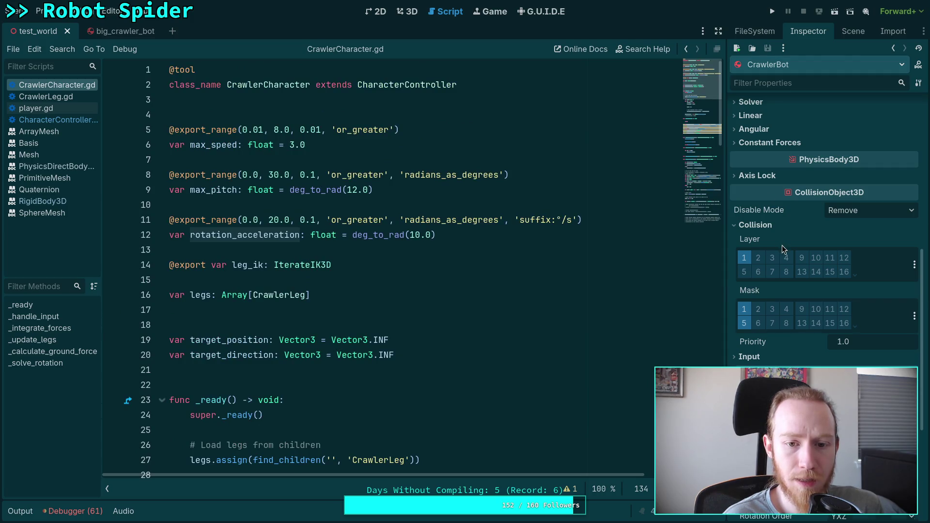
pyautogui.scroll(10, 782, 245)
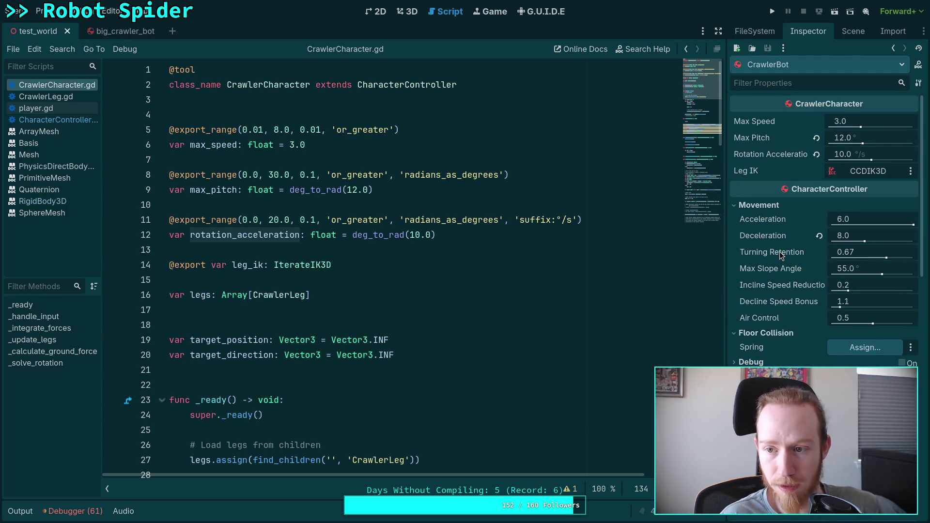
# Reset big_crawler_bot's Max Pitch to 12.0 and Rotation Acceleration to 10.0, then return to test_world
pyautogui.moveTo(779, 252)
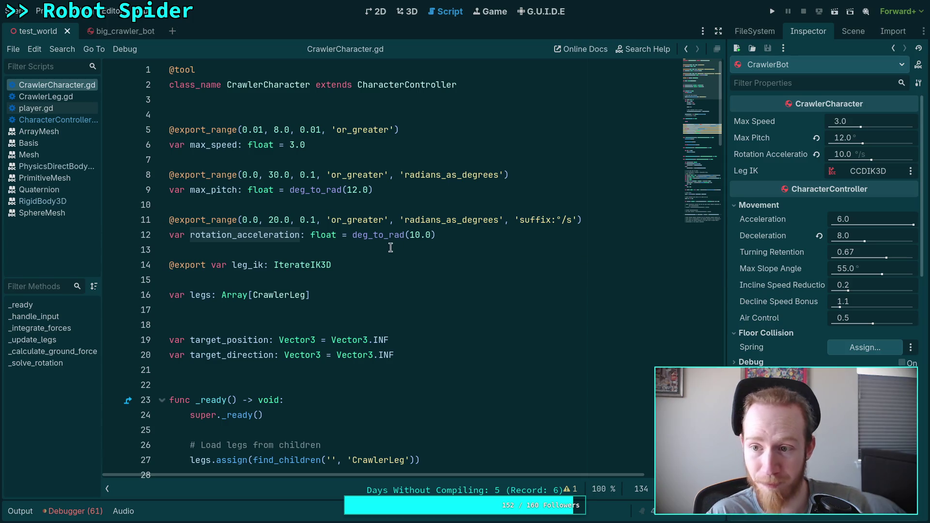
pyautogui.click(127, 32)
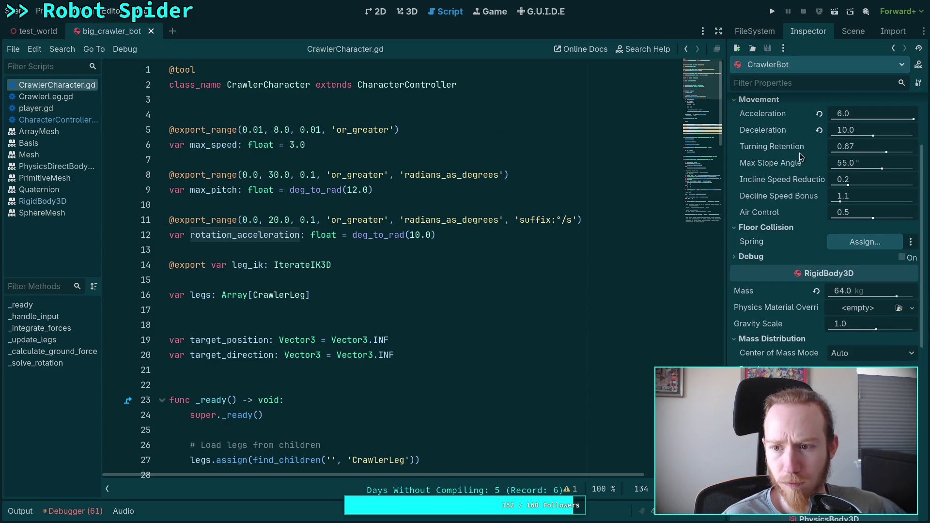
pyautogui.scroll(3, 771, 218)
pyautogui.click(817, 139)
pyautogui.click(817, 154)
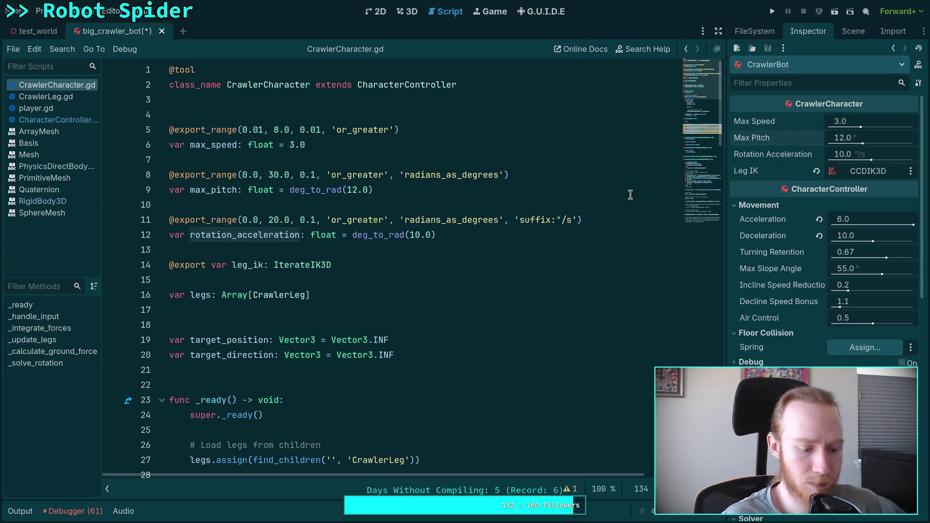
pyautogui.hotkey('ctrl', 's')
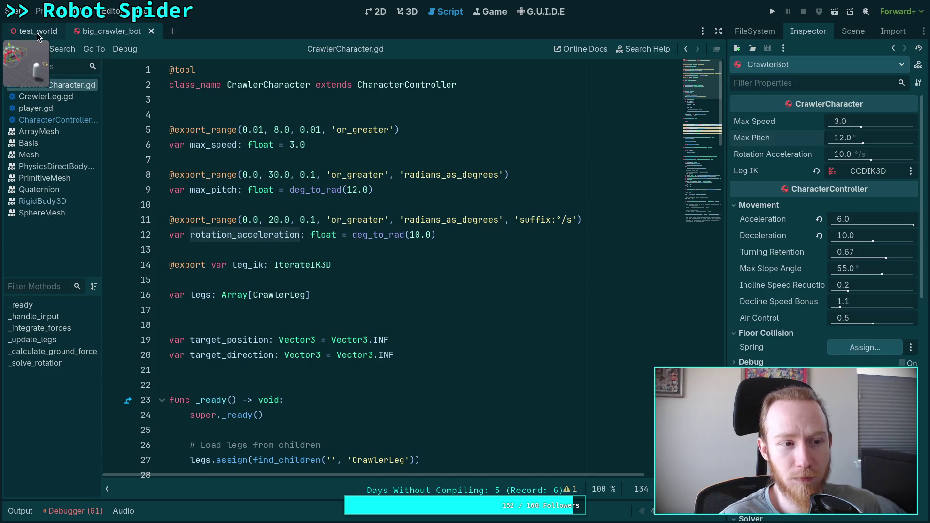
pyautogui.click(38, 33)
pyautogui.click(407, 251)
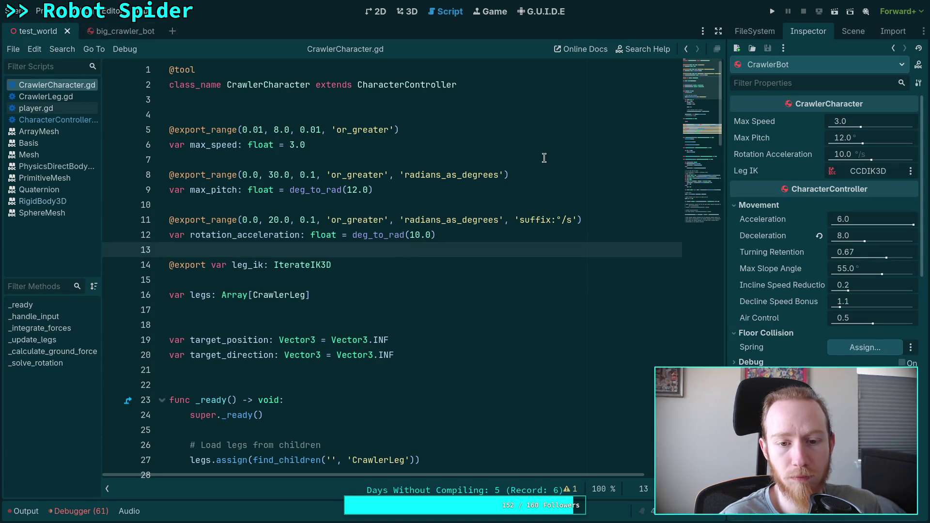
# Test-run the robot spider, stop it, and hide the output log
pyautogui.click(772, 11)
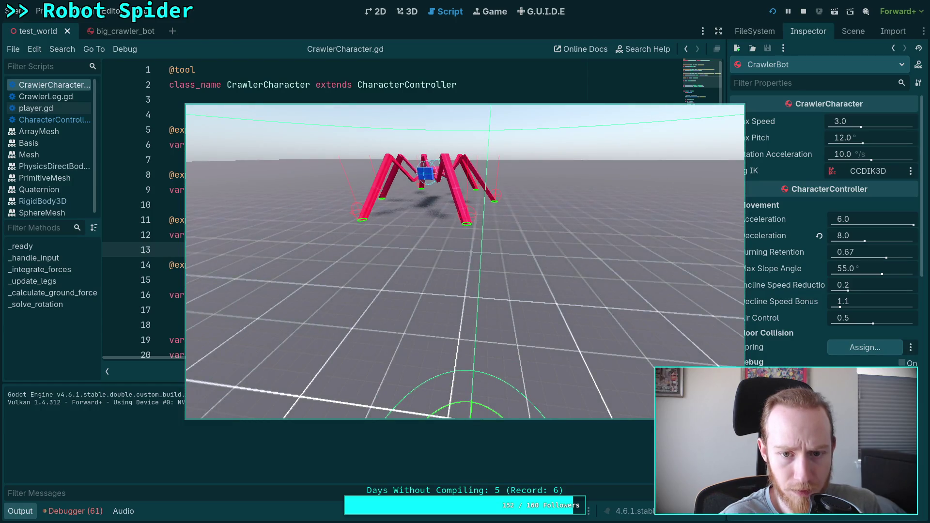
pyautogui.click(804, 12)
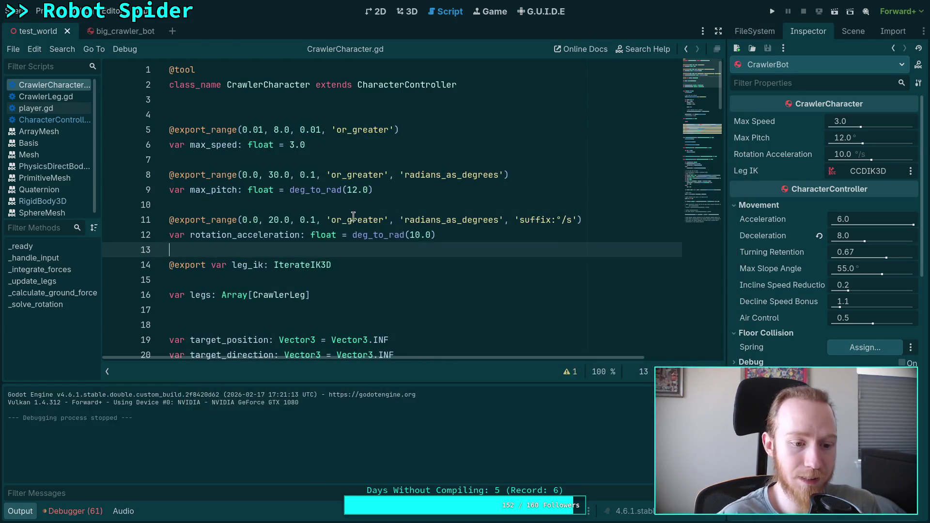
pyautogui.click(20, 512)
# Scroll CrawlerCharacter.gd down toward _integrate_forces and _solve_rotation
pyautogui.scroll(-9, 288, 292)
pyautogui.click(268, 294)
pyautogui.scroll(2, 270, 293)
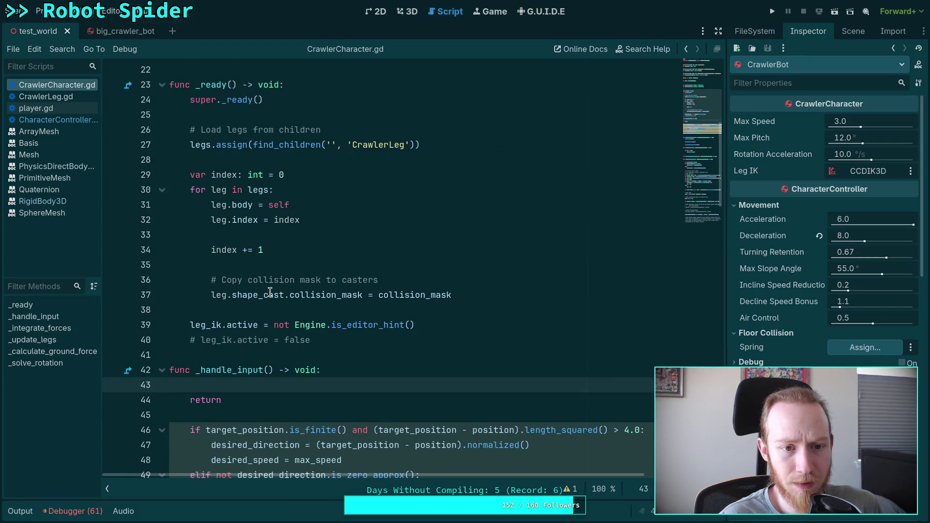
pyautogui.scroll(-7, 269, 291)
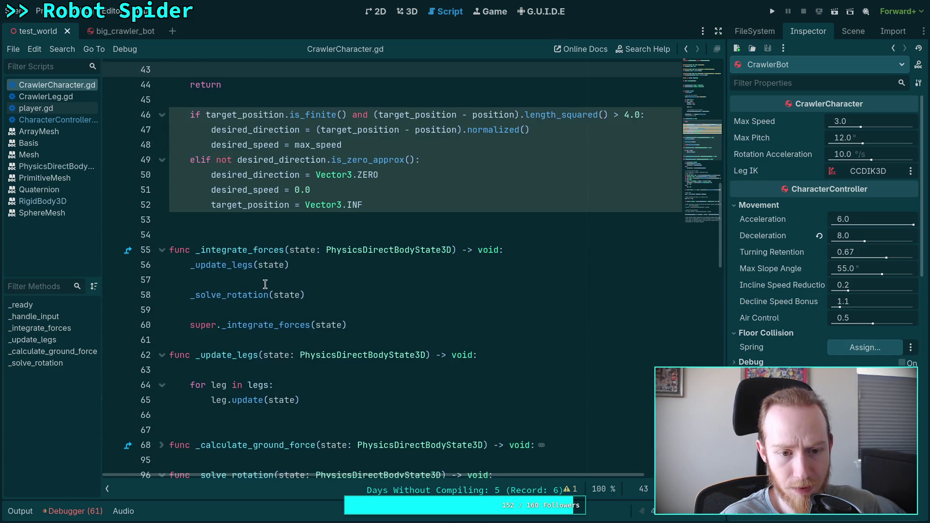
pyautogui.scroll(-5, 265, 284)
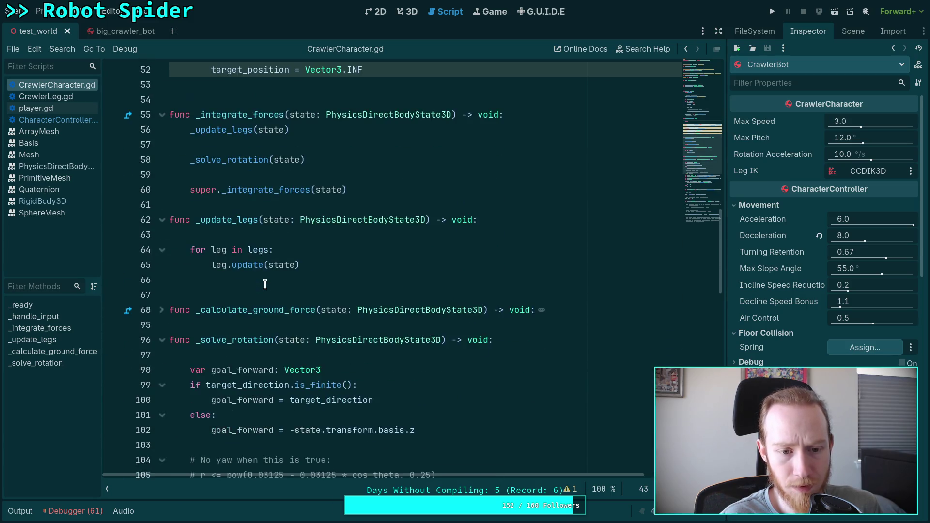
# Highlight target_direction and the _solve_rotation name to inspect their uses
pyautogui.doubleClick(267, 297)
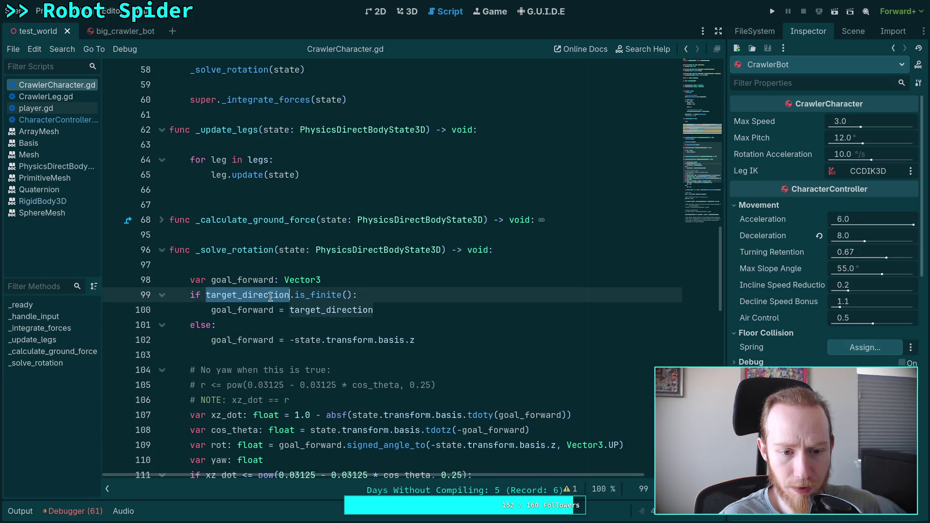
pyautogui.doubleClick(237, 248)
pyautogui.scroll(2, 312, 261)
pyautogui.scroll(-7, 313, 261)
pyautogui.scroll(-6, 312, 261)
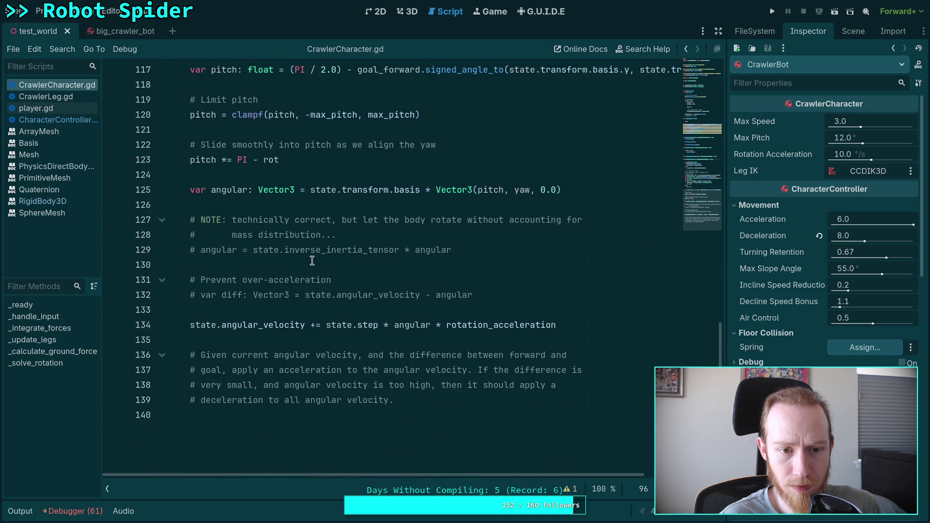
# Add print(state.angular_velocity) after the angular_velocity update and run the project
pyautogui.click(563, 325)
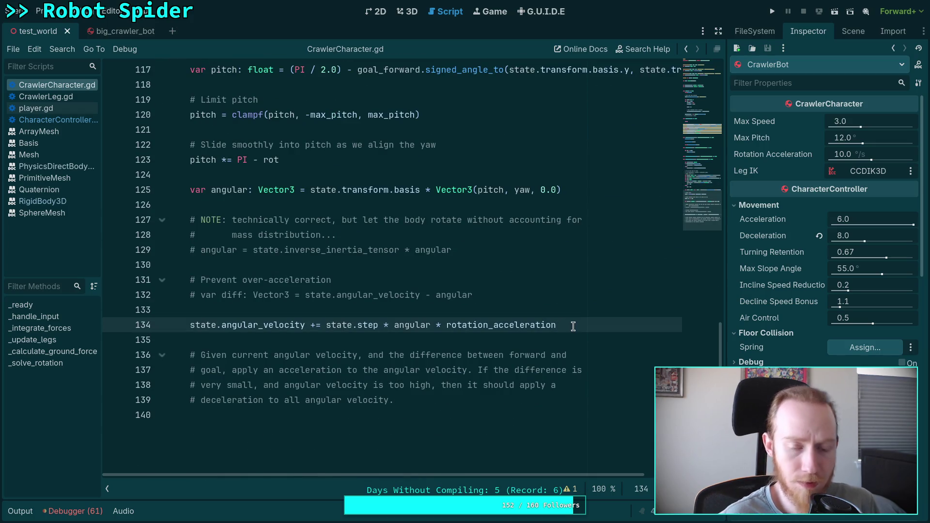
pyautogui.press('Return')
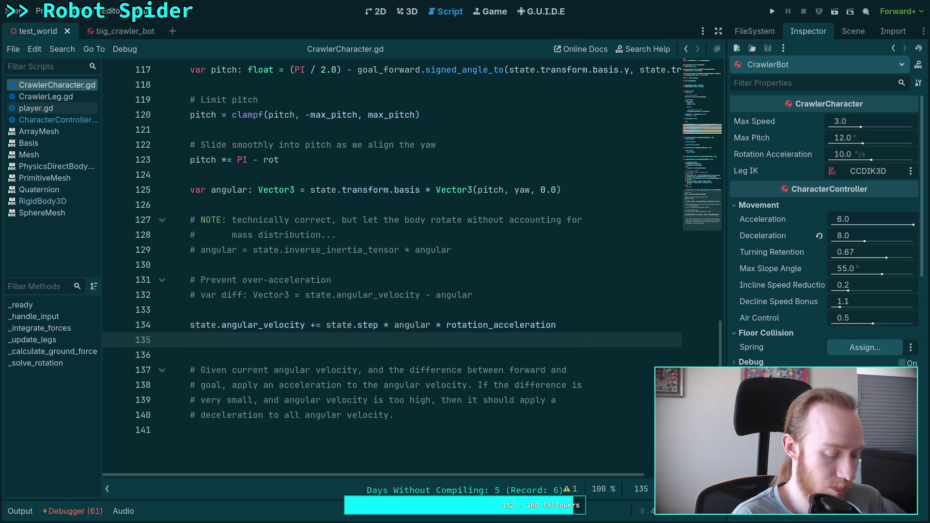
pyautogui.write('print(state.ate.angular_velocity)')
pyautogui.press('Return')
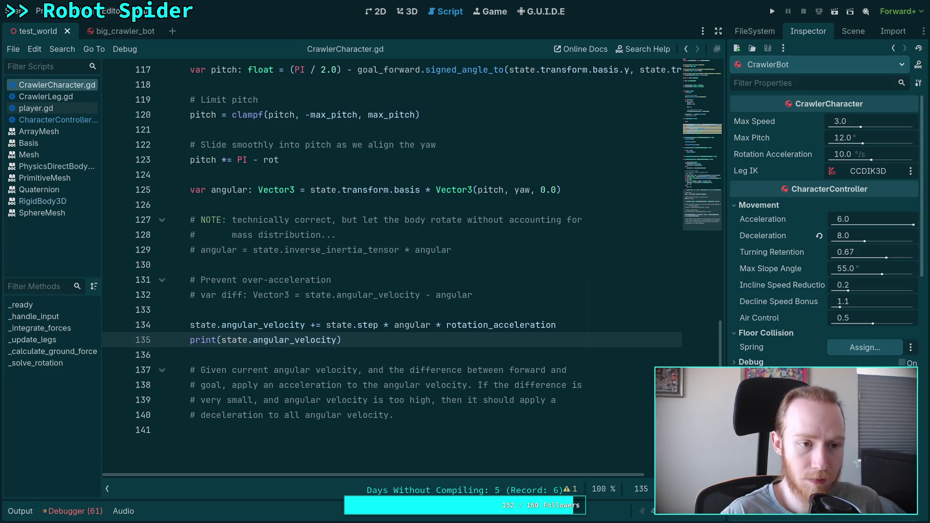
pyautogui.click(773, 11)
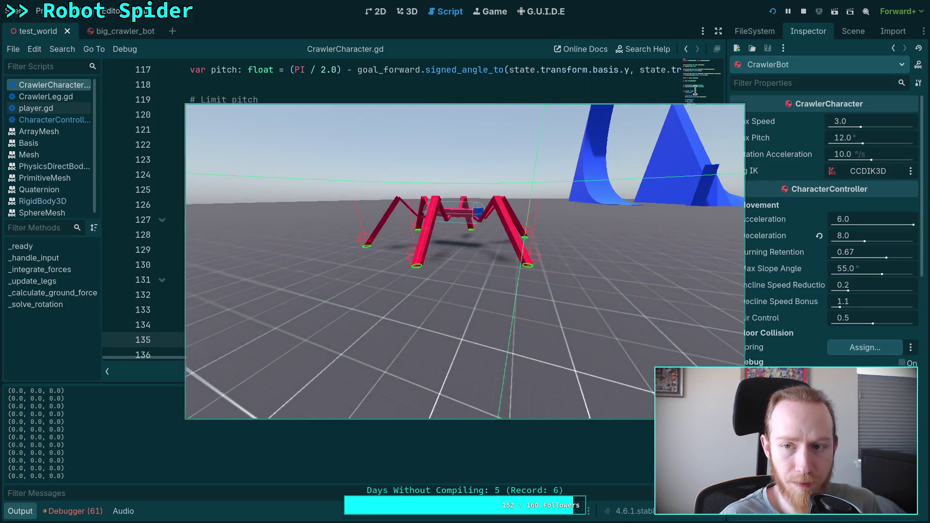
# Stop the game and delete the print(state.angular_velocity) line
pyautogui.click(804, 11)
pyautogui.scroll(3, 385, 283)
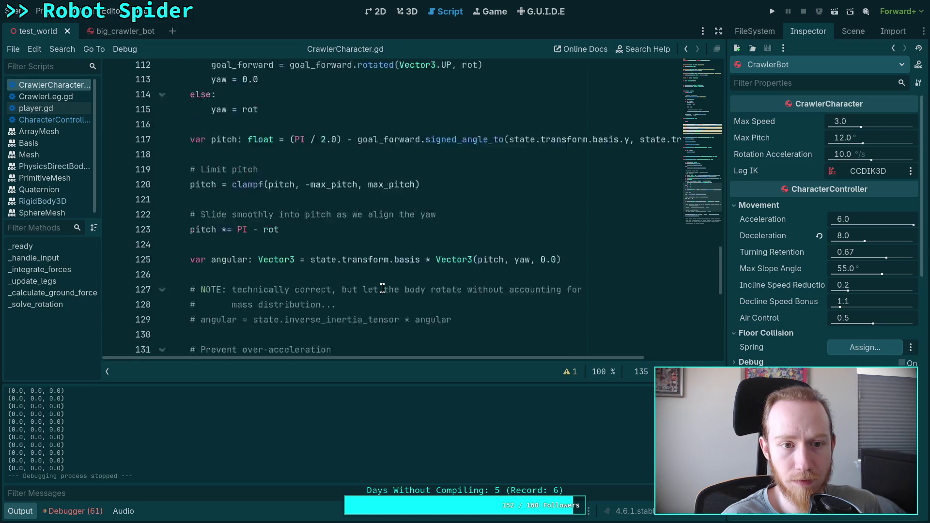
pyautogui.scroll(2, 383, 288)
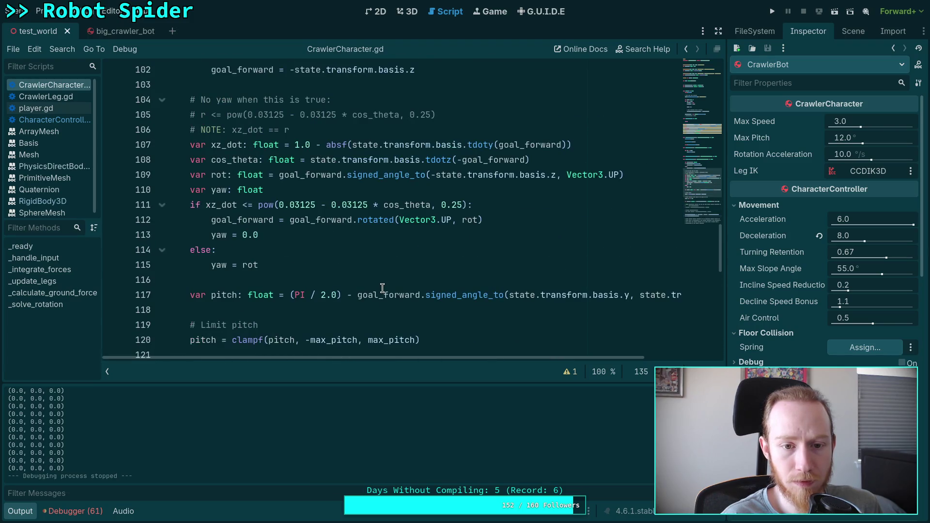
pyautogui.click(20, 511)
pyautogui.scroll(2, 283, 377)
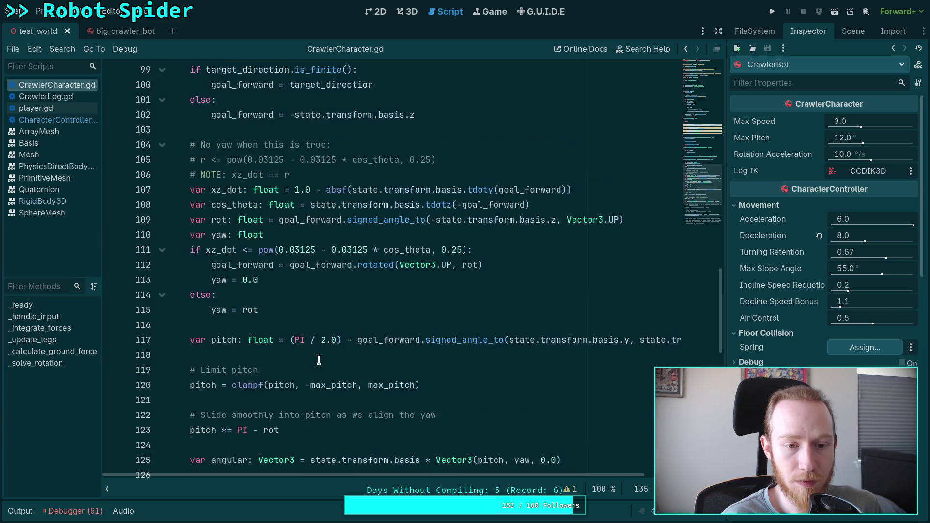
pyautogui.scroll(-8, 289, 345)
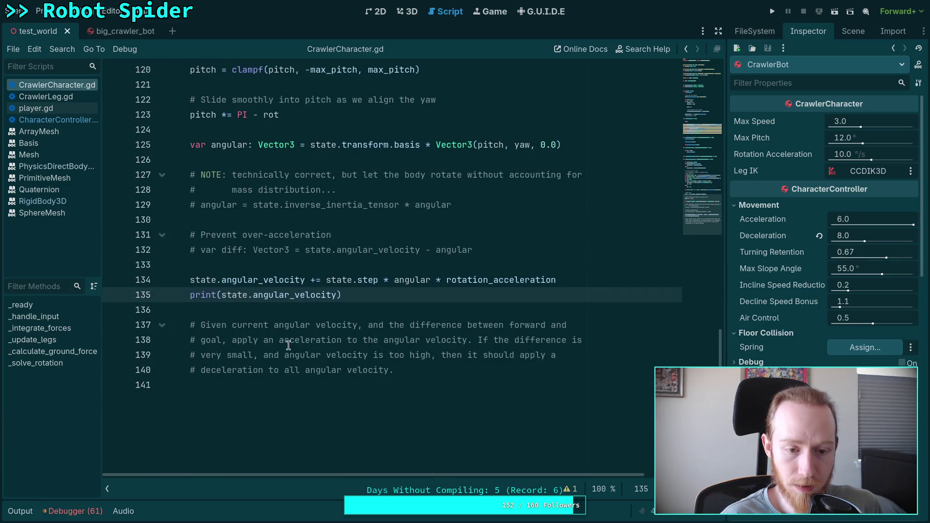
pyautogui.tripleClick(368, 294)
pyautogui.press('BackSpace')
# Add a breakpoint after goal_forward = target_direction, save, and test-run the spider with F5
pyautogui.scroll(8, 408, 309)
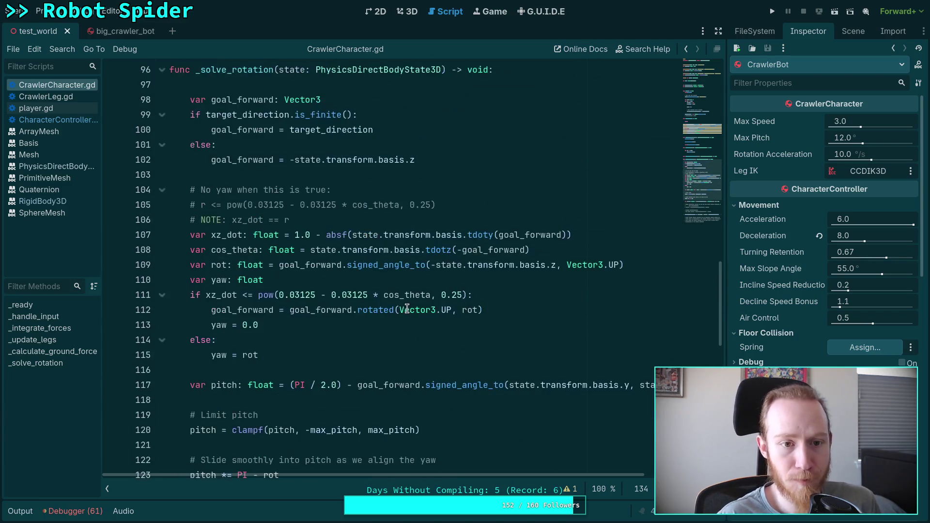
pyautogui.scroll(2, 409, 308)
pyautogui.click(418, 218)
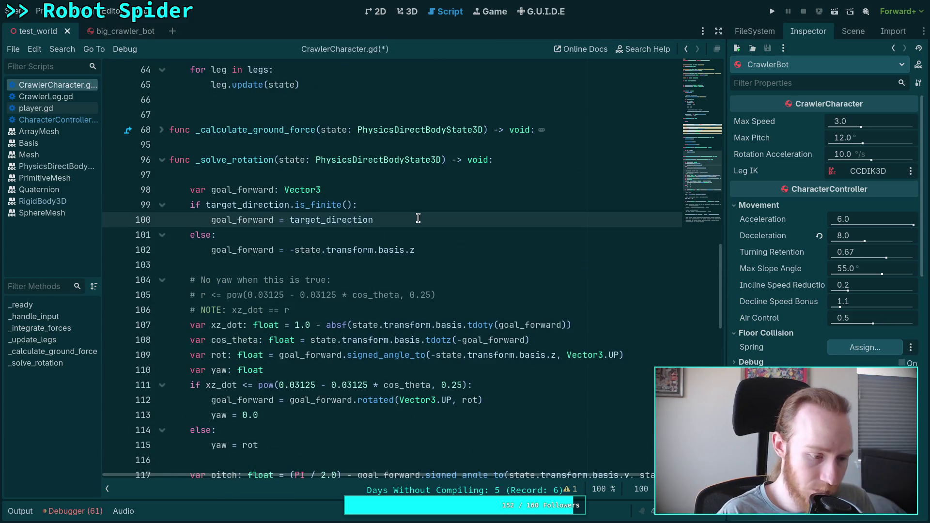
pyautogui.press('Return')
pyautogui.write('breakpoint')
pyautogui.press('Return')
pyautogui.hotkey('ctrl', 's')
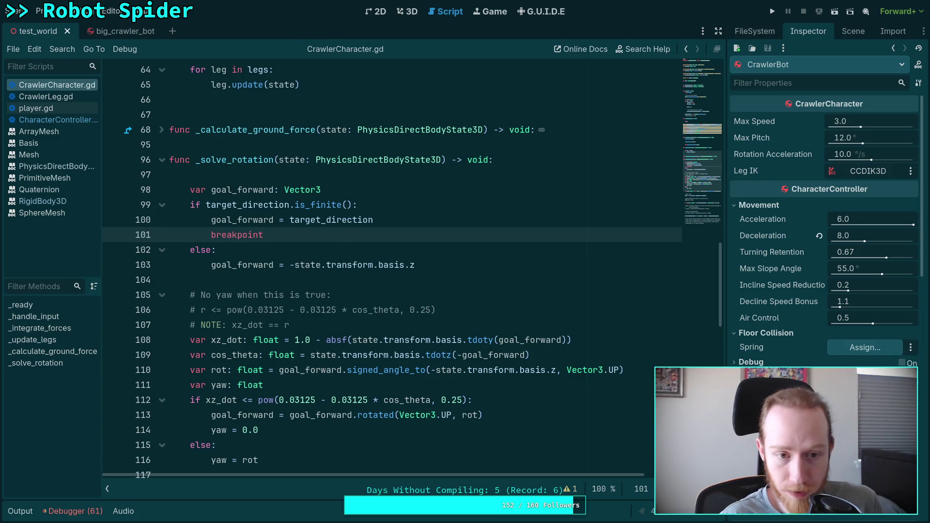
pyautogui.press('F5')
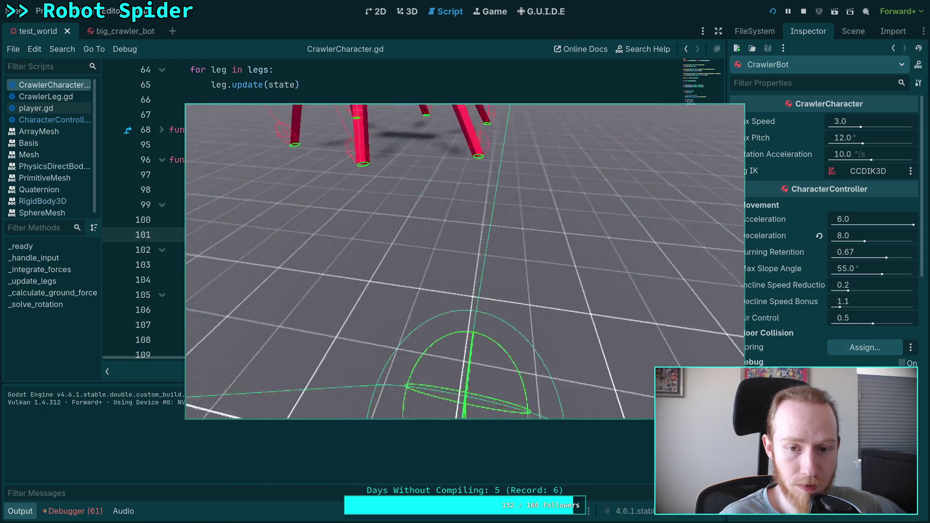
pyautogui.click(804, 11)
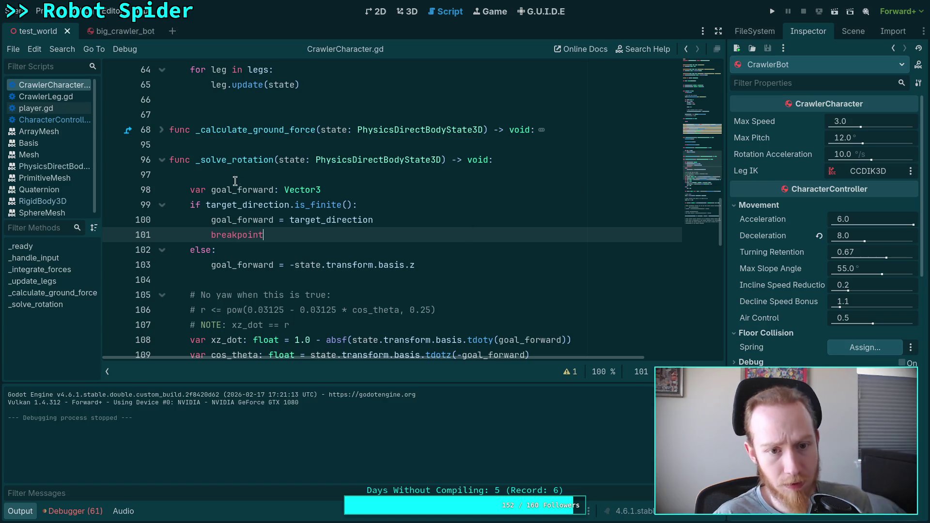
pyautogui.doubleClick(235, 160)
pyautogui.scroll(4, 297, 222)
pyautogui.scroll(5, 297, 222)
pyautogui.scroll(-4, 303, 222)
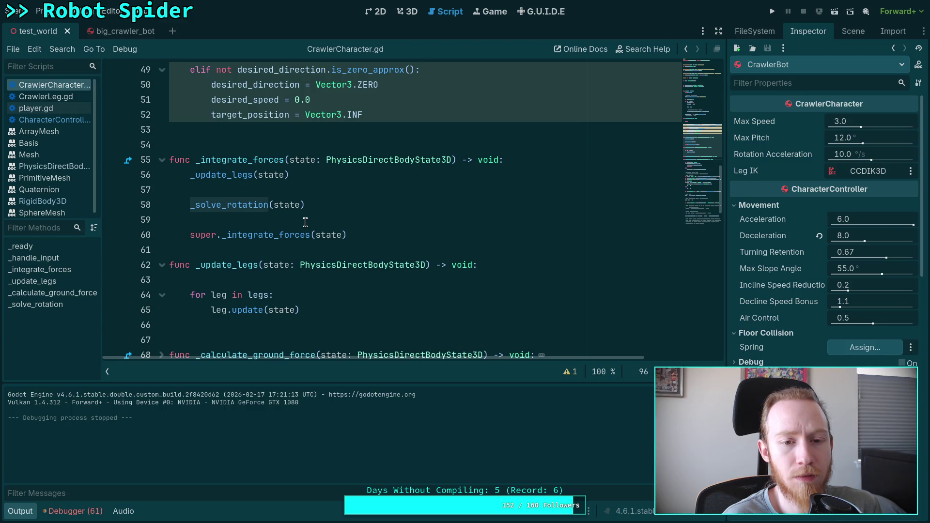
pyautogui.scroll(8, 305, 222)
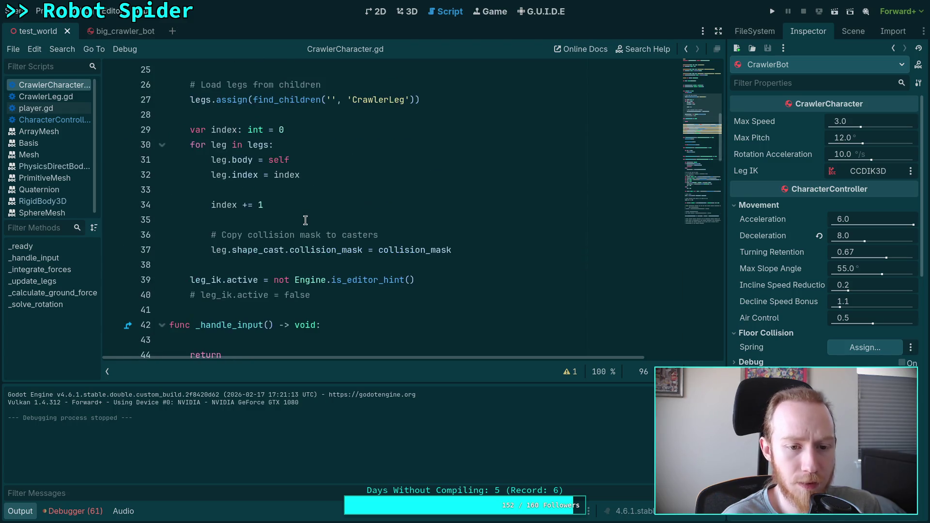
pyautogui.scroll(1, 305, 221)
pyautogui.scroll(-7, 306, 221)
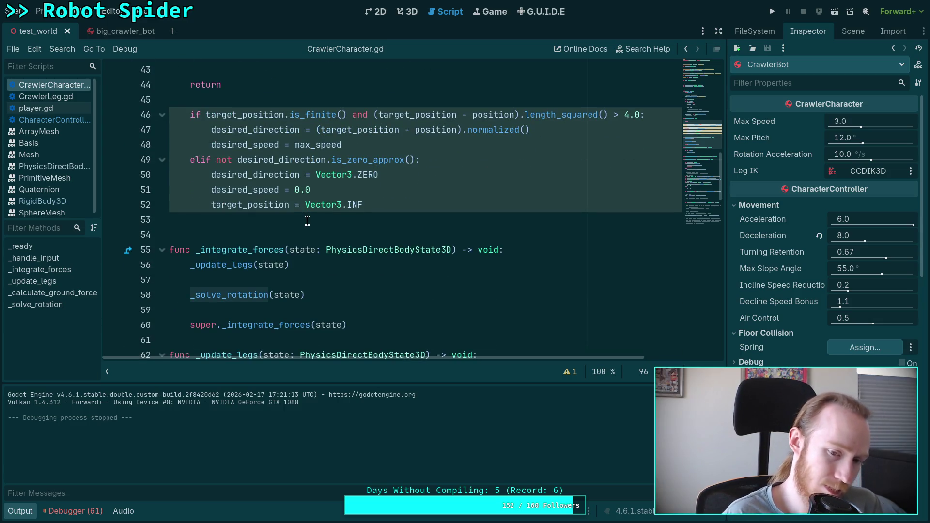
pyautogui.press('F12')
pyautogui.scroll(-3, 288, 235)
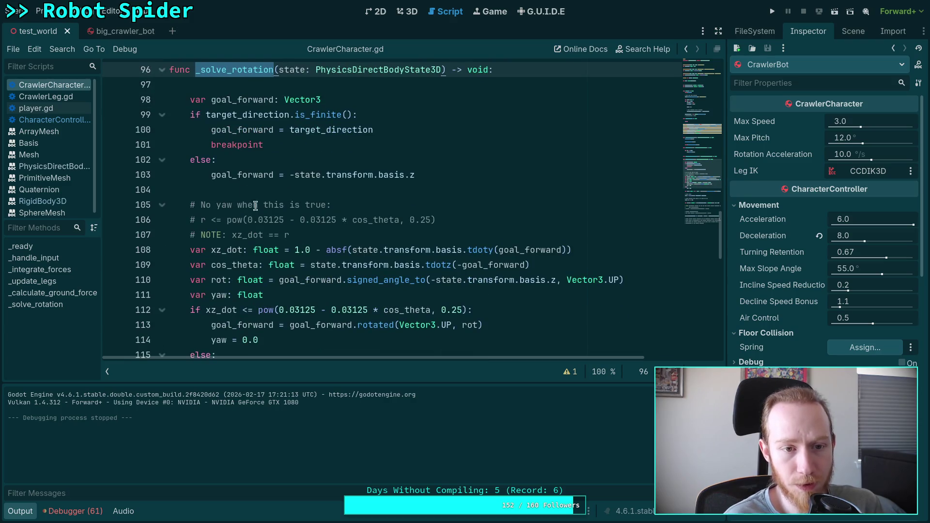
pyautogui.doubleClick(232, 145)
pyautogui.doubleClick(247, 115)
pyautogui.scroll(2, 354, 195)
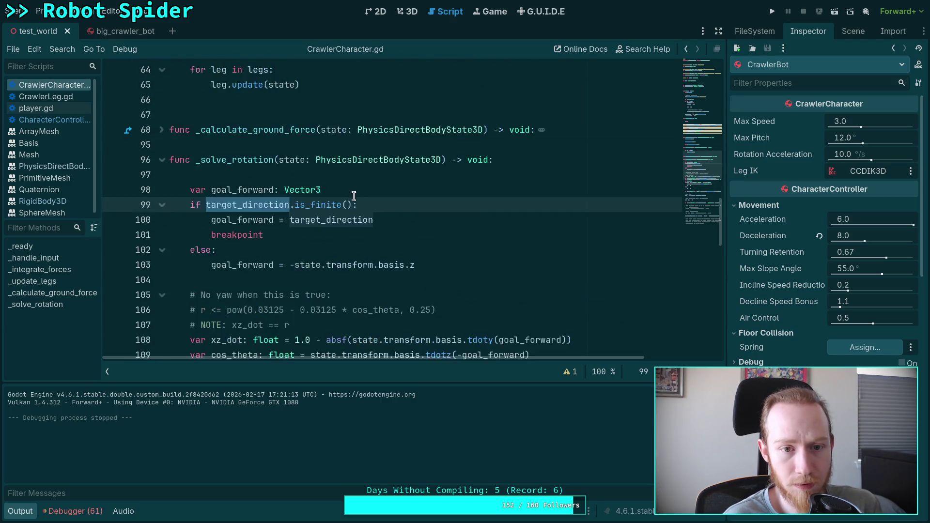
pyautogui.scroll(1, 353, 196)
pyautogui.moveTo(240, 246)
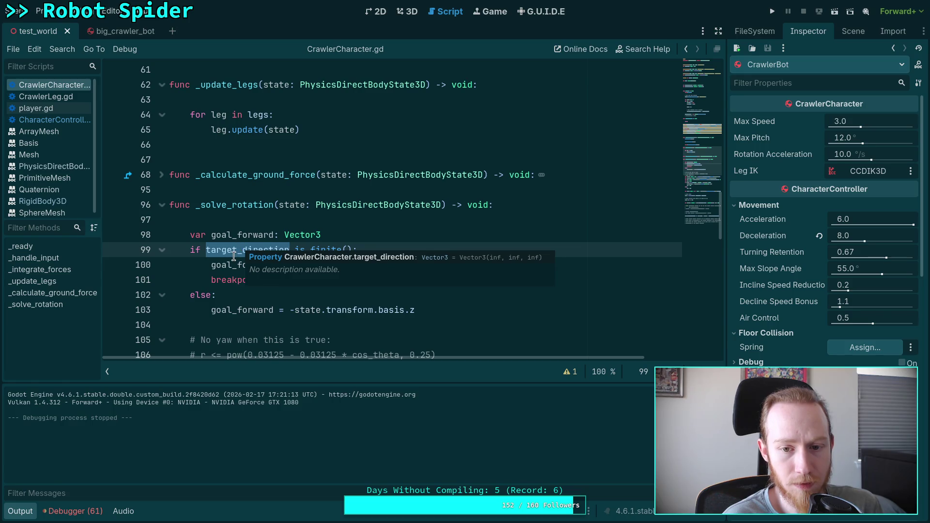
pyautogui.scroll(11, 241, 219)
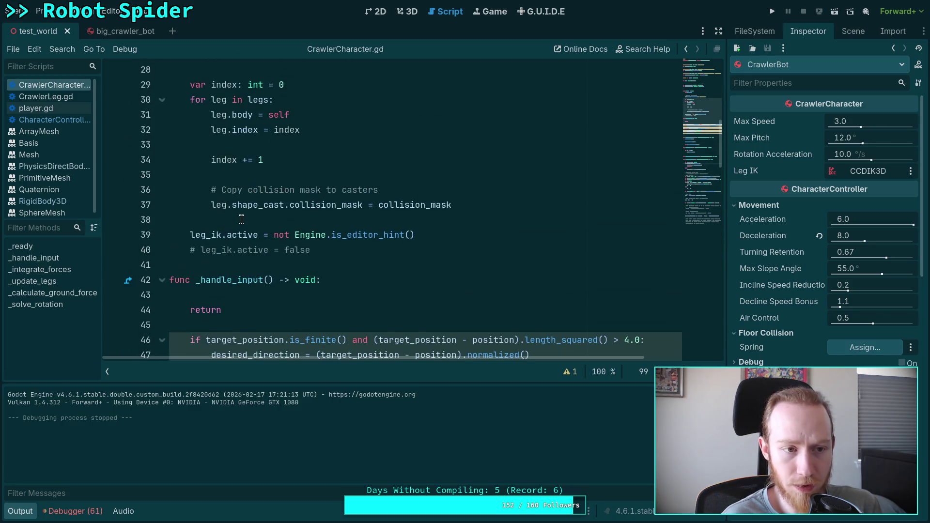
pyautogui.click(21, 511)
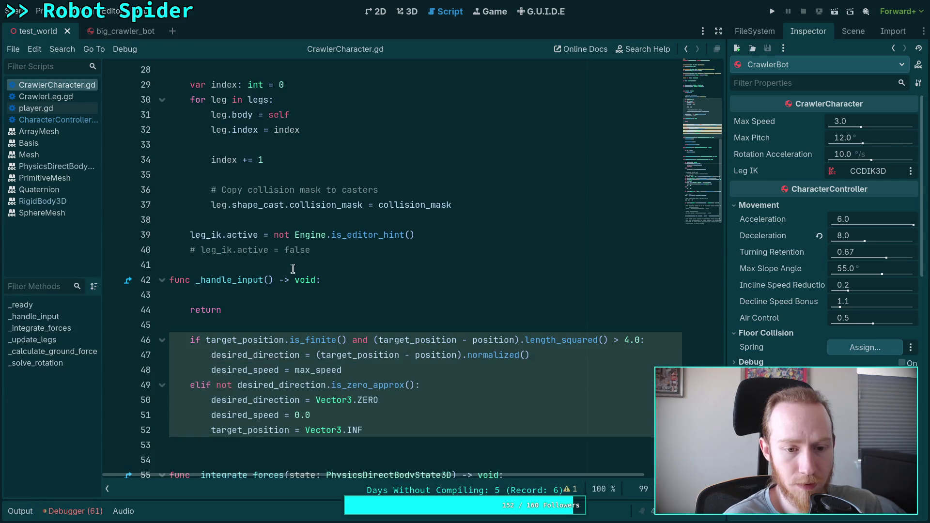
pyautogui.scroll(-1, 288, 265)
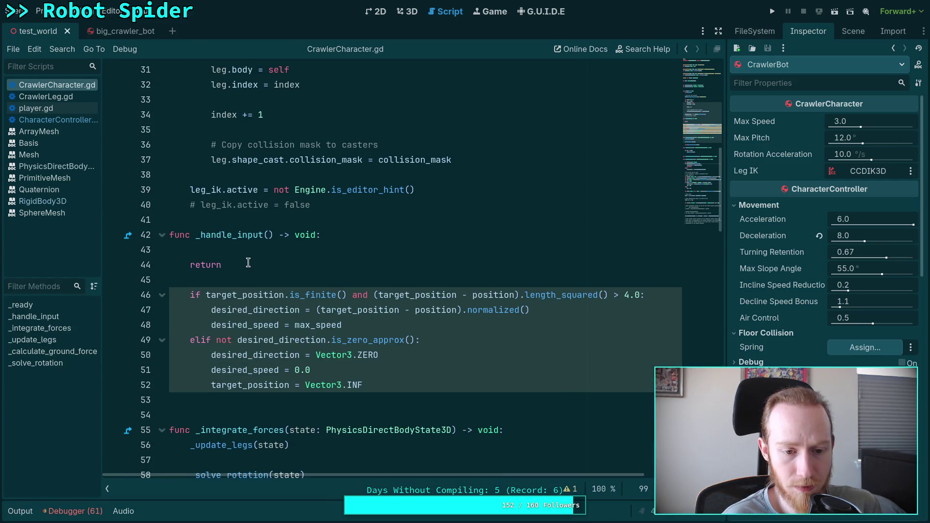
pyautogui.moveTo(253, 263); pyautogui.dragTo(263, 247)
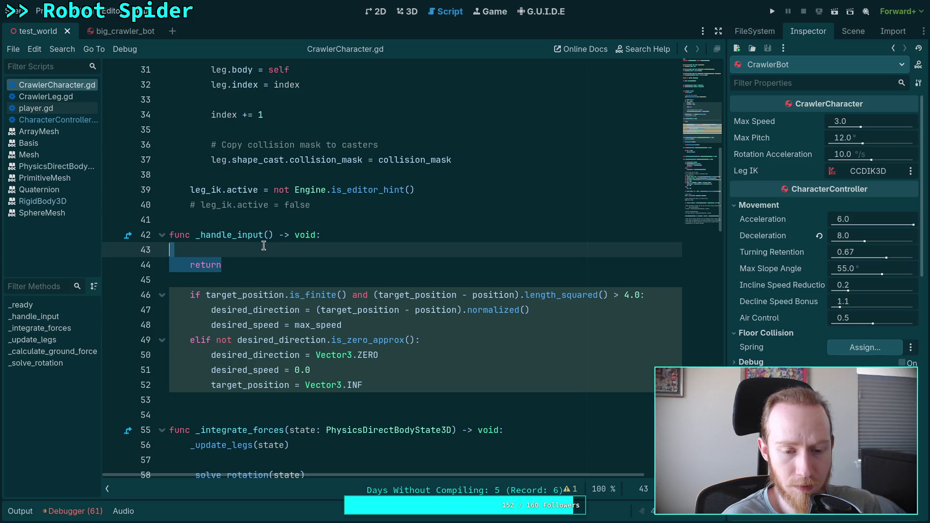
pyautogui.click(304, 280)
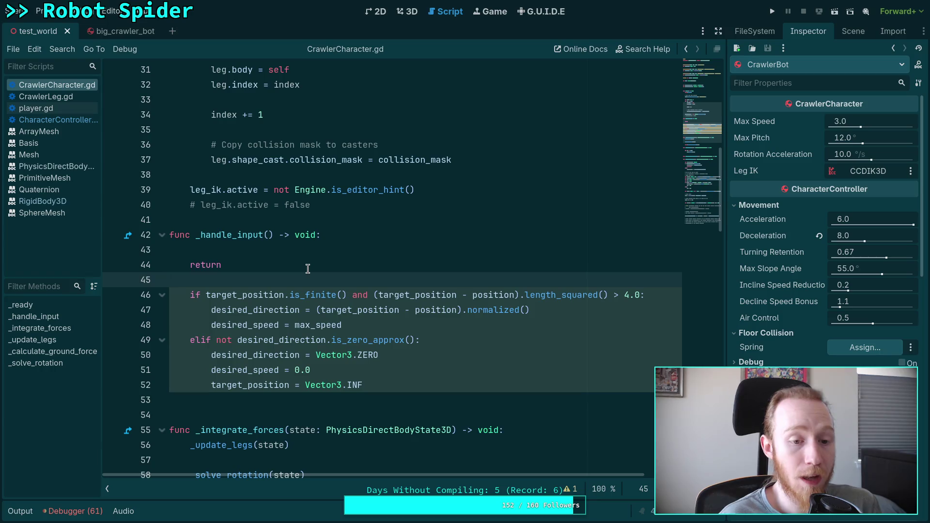
pyautogui.doubleClick(287, 264)
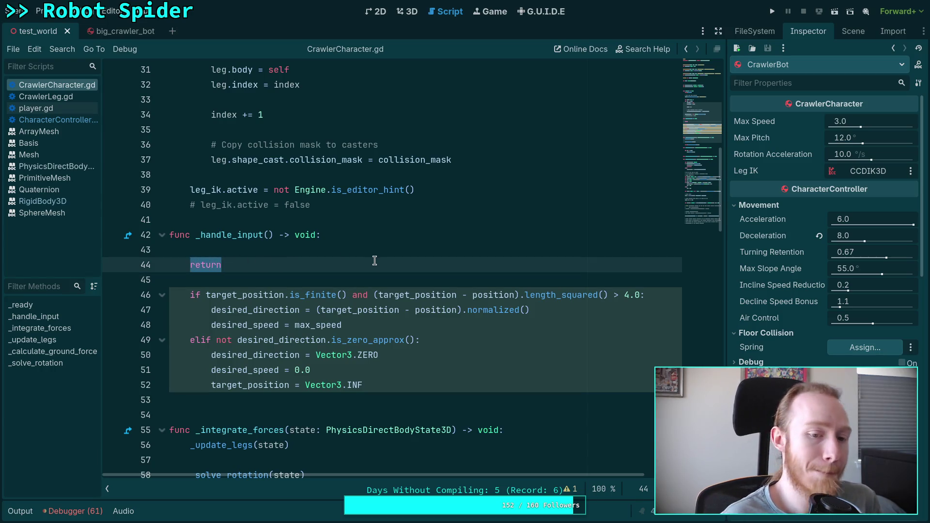
# Draft a target_position.is_finite() check, then discard the half-written if line
pyautogui.write('if')
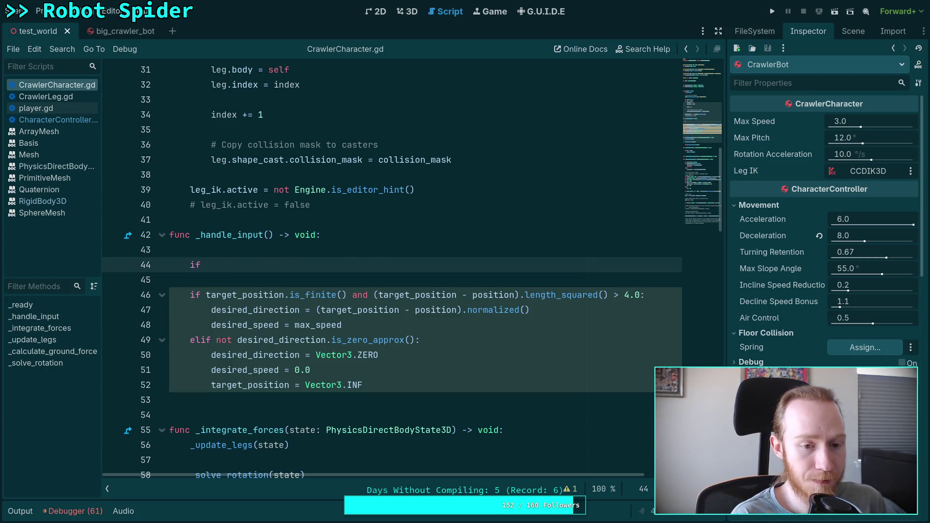
pyautogui.write(' t')
pyautogui.press('Down')
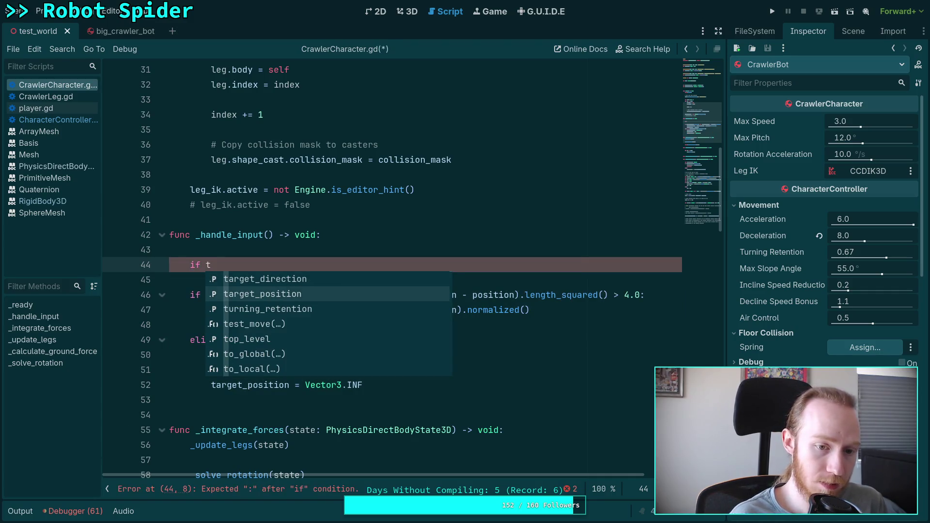
pyautogui.press('Return')
pyautogui.write('is')
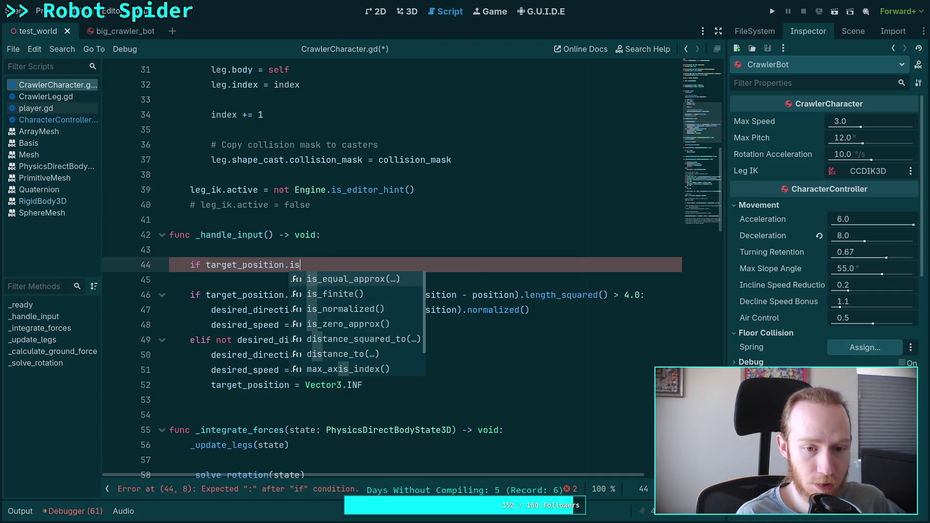
pyautogui.press('Down')
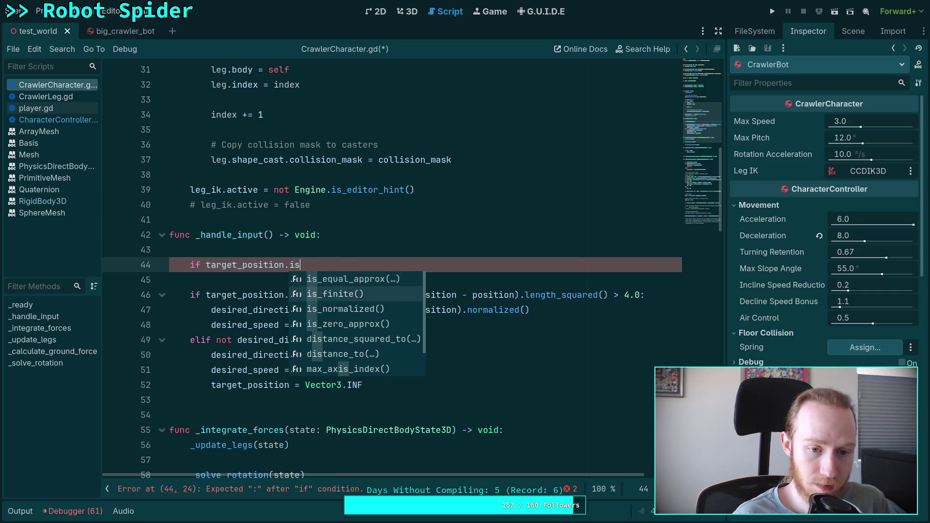
pyautogui.press('Return')
pyautogui.hotkey('shift', 'Up')
pyautogui.press('BackSpace')
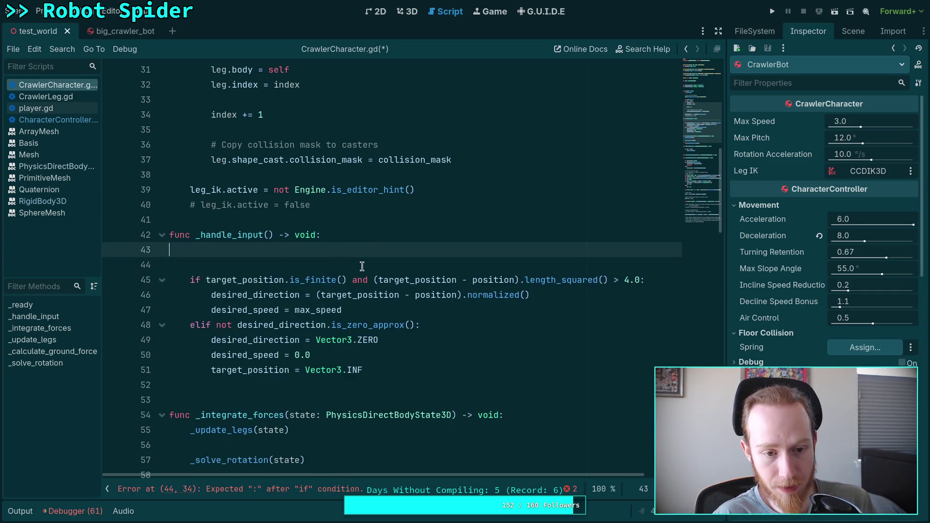
pyautogui.press('BackSpace')
# Comment out the desired_direction and desired_speed lines and start a target_direction line inside the if
pyautogui.click(656, 264)
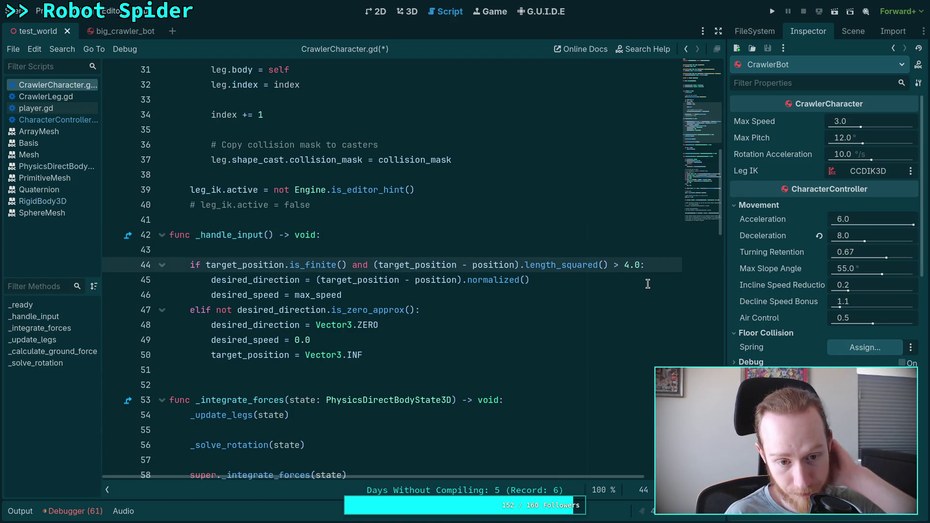
pyautogui.press('Return')
pyautogui.press('Down')
pyautogui.hotkey('ctrl', 'k')
pyautogui.press('Down')
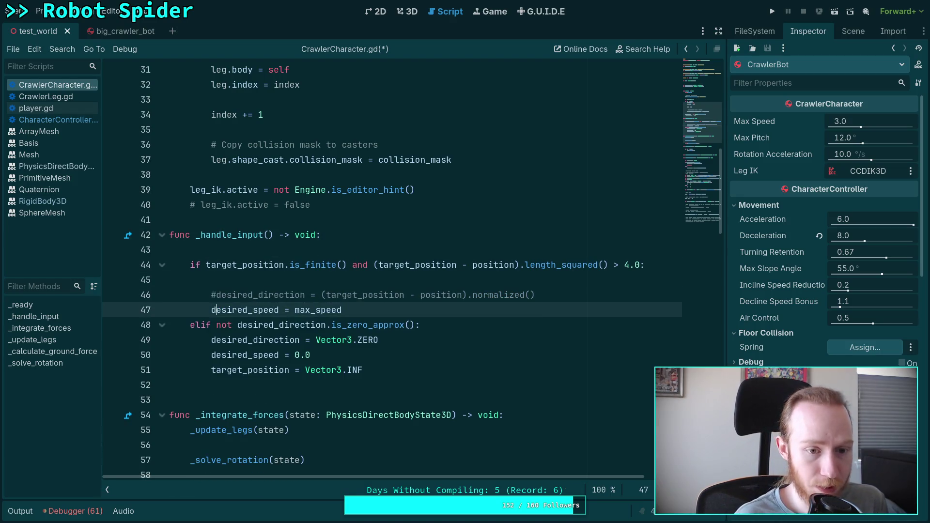
pyautogui.hotkey('ctrl', 'k')
pyautogui.press('Up')
pyautogui.press('Up')
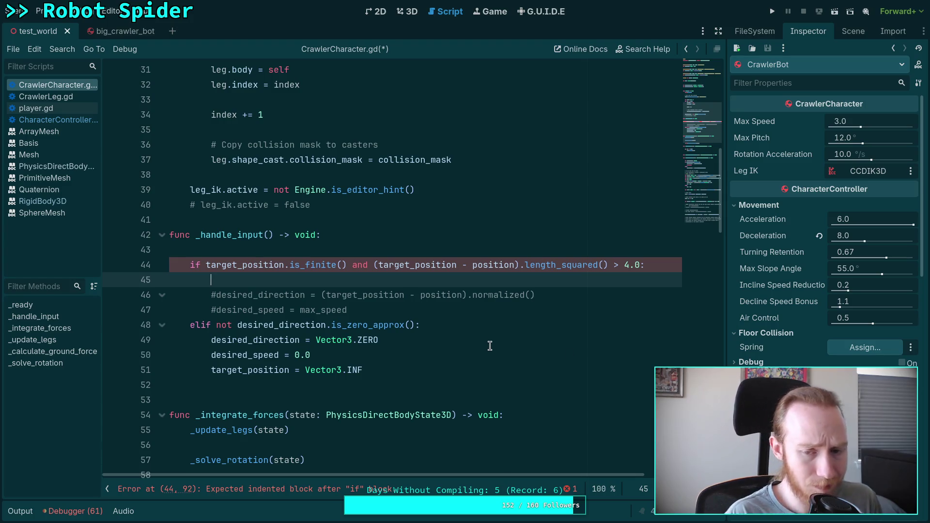
pyautogui.press('Down')
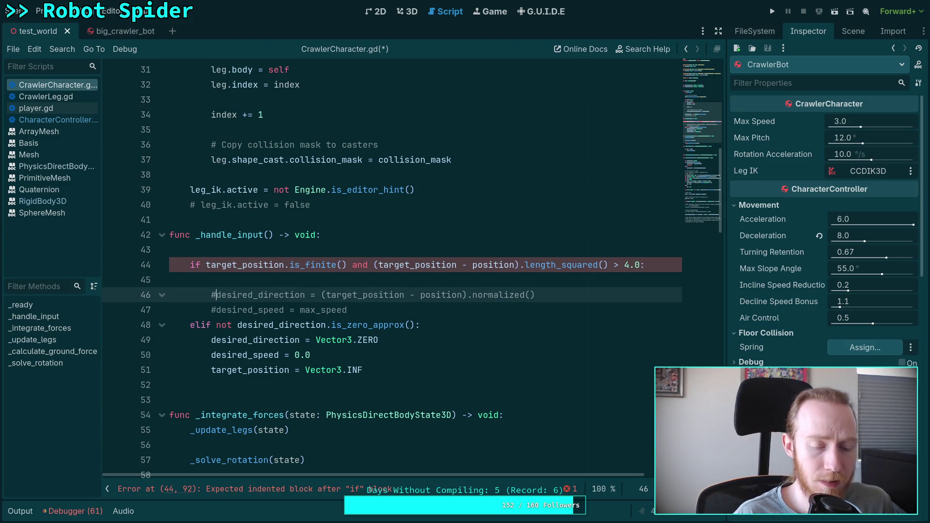
pyautogui.press('Up')
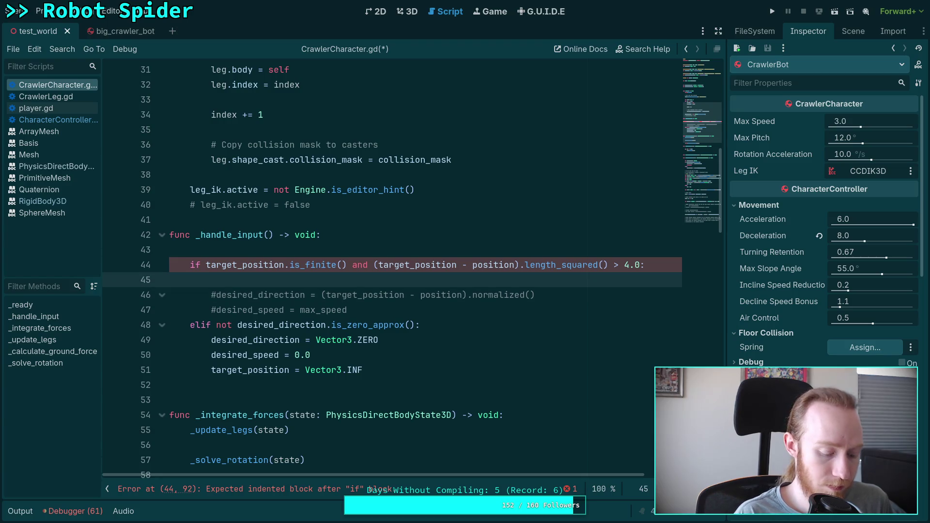
pyautogui.write('target')
pyautogui.press('Return')
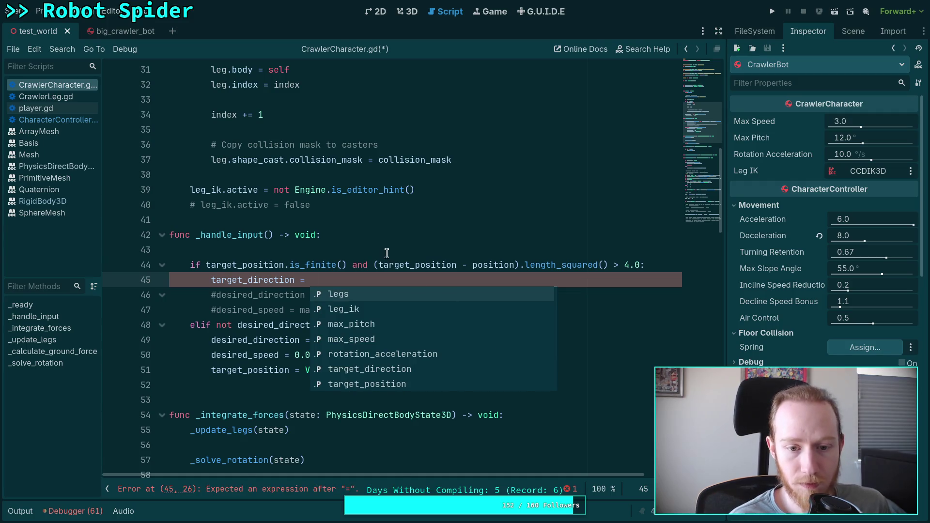
# Copy (target_position - position).normalized() into target_direction = and save the script
pyautogui.click(394, 255)
pyautogui.moveTo(321, 294); pyautogui.dragTo(527, 294)
pyautogui.rightClick(489, 296)
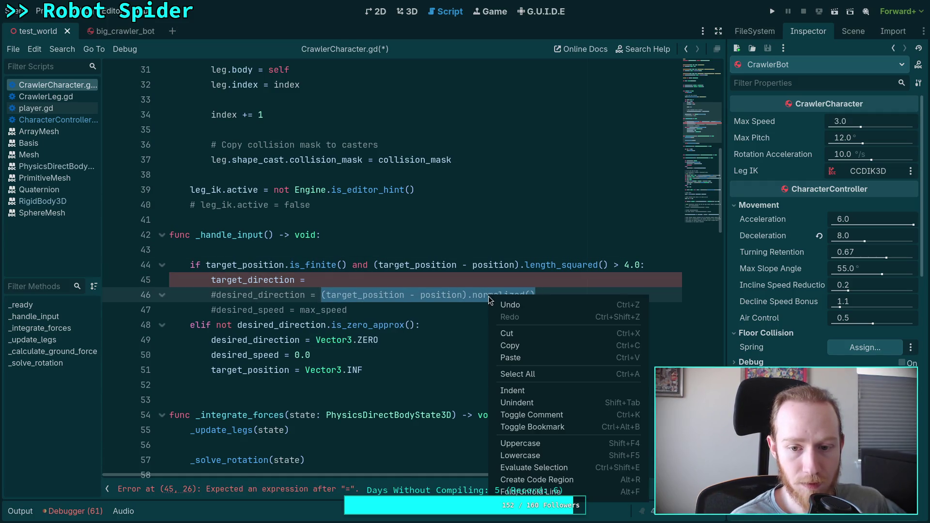
pyautogui.click(507, 342)
pyautogui.click(343, 281)
pyautogui.hotkey('ctrl', 'v')
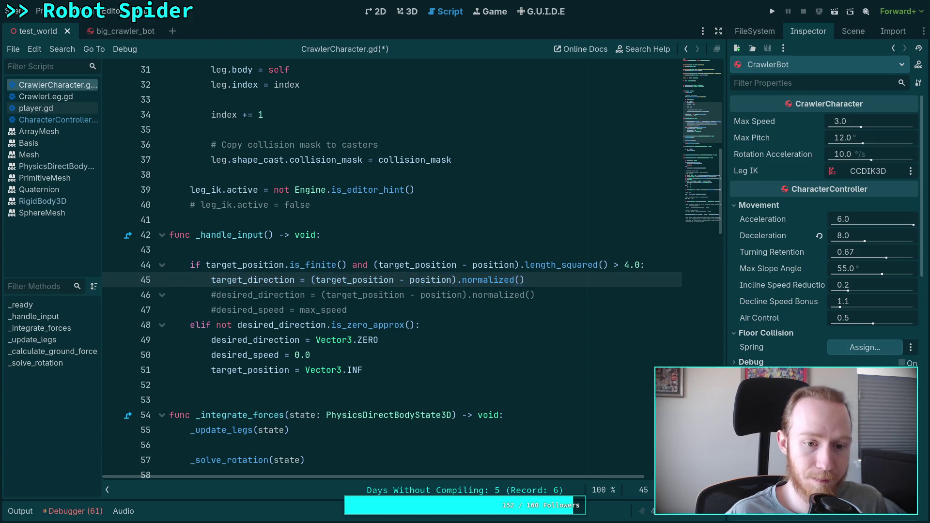
pyautogui.hotkey('ctrl', 's')
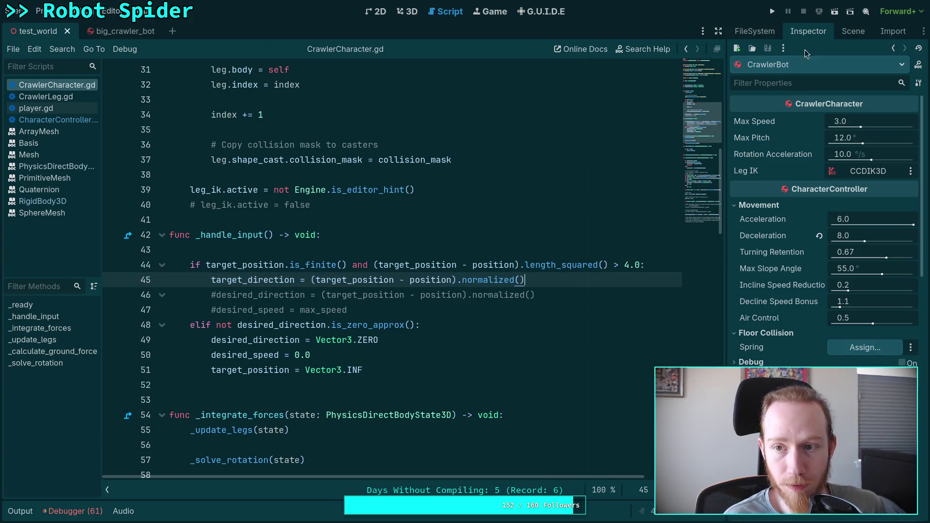
# Run the spider until it halts at the _solve_rotation breakpoint, then stop the debug session
pyautogui.press('F5')
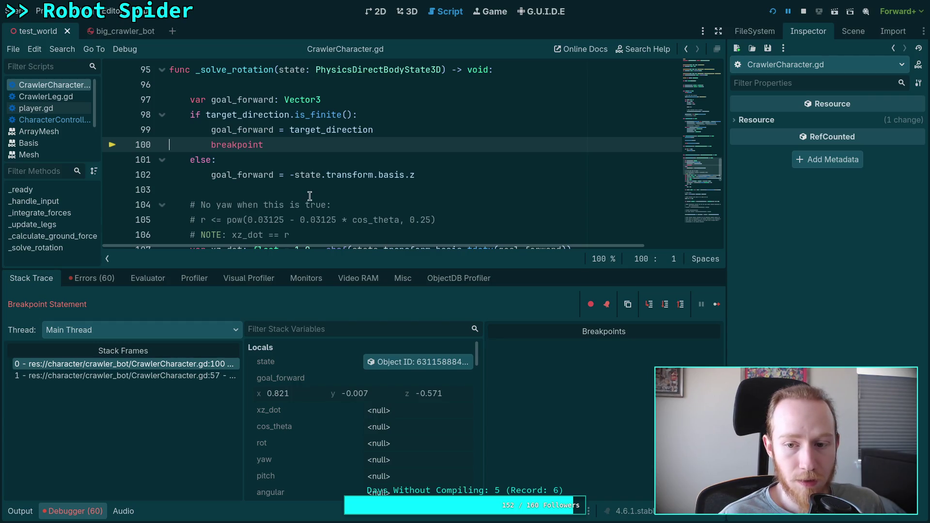
pyautogui.click(804, 10)
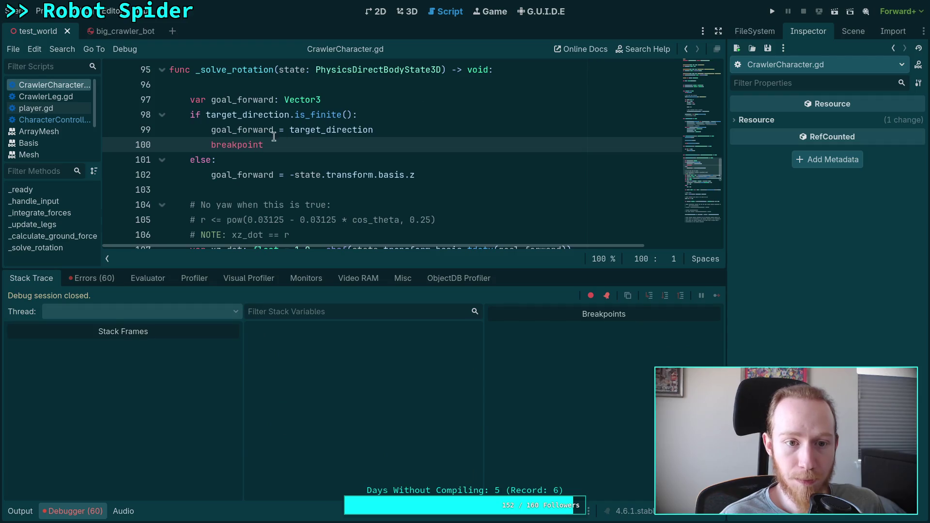
# Comment out the breakpoint on line 100 and test-run the spider, which tumbles over
pyautogui.click(211, 144)
pyautogui.write('#')
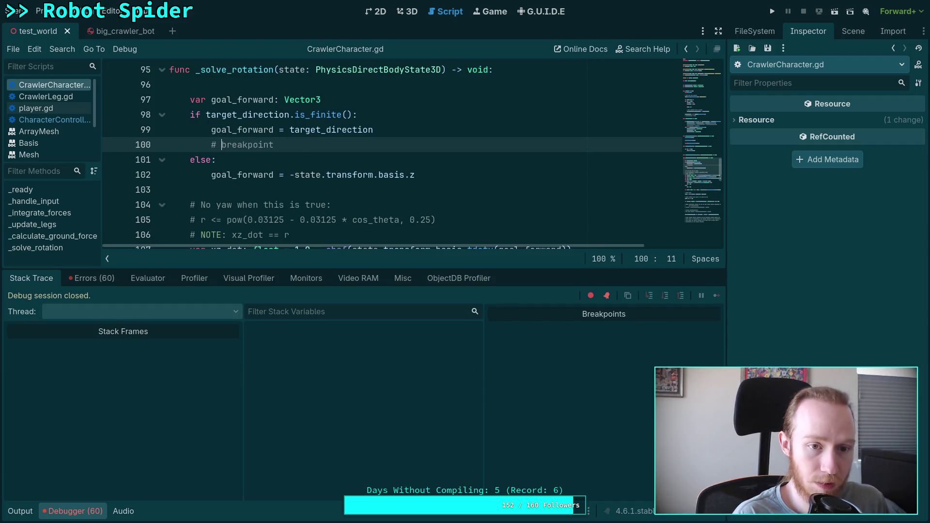
pyautogui.press('F5')
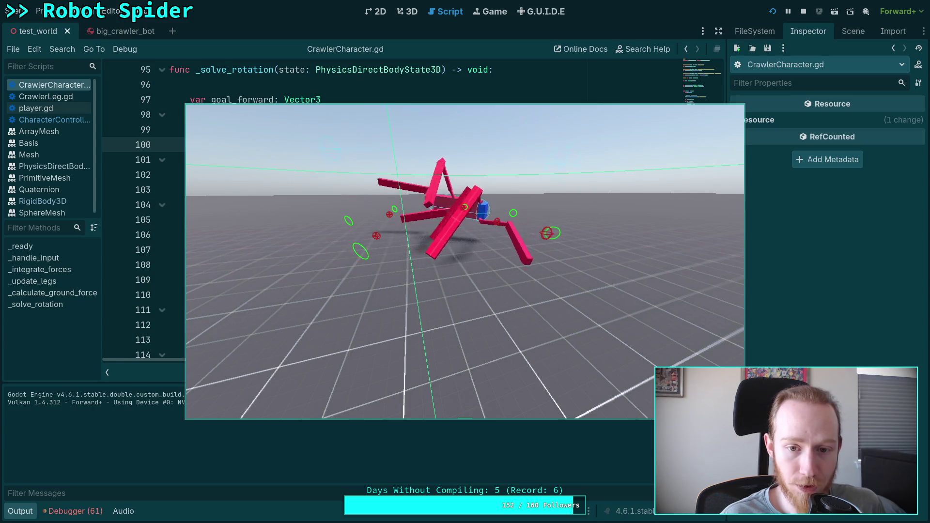
pyautogui.press('F8')
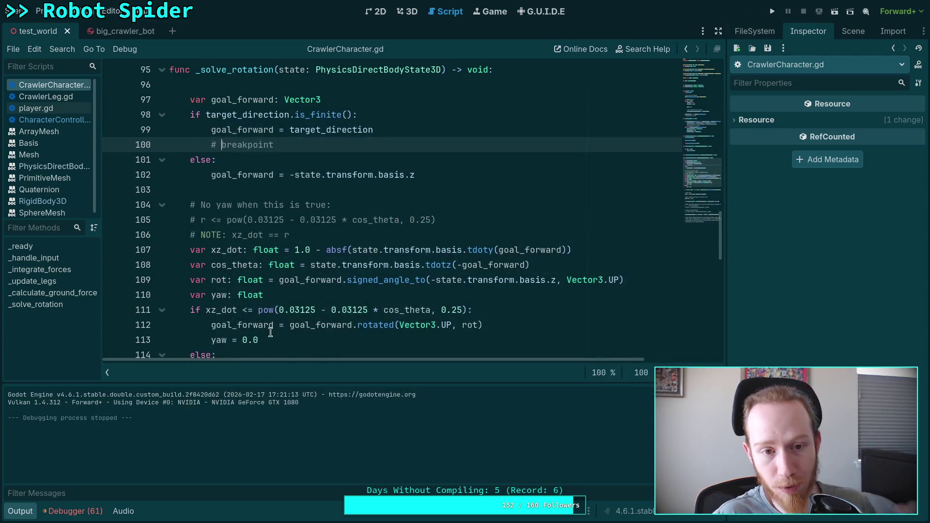
pyautogui.click(19, 511)
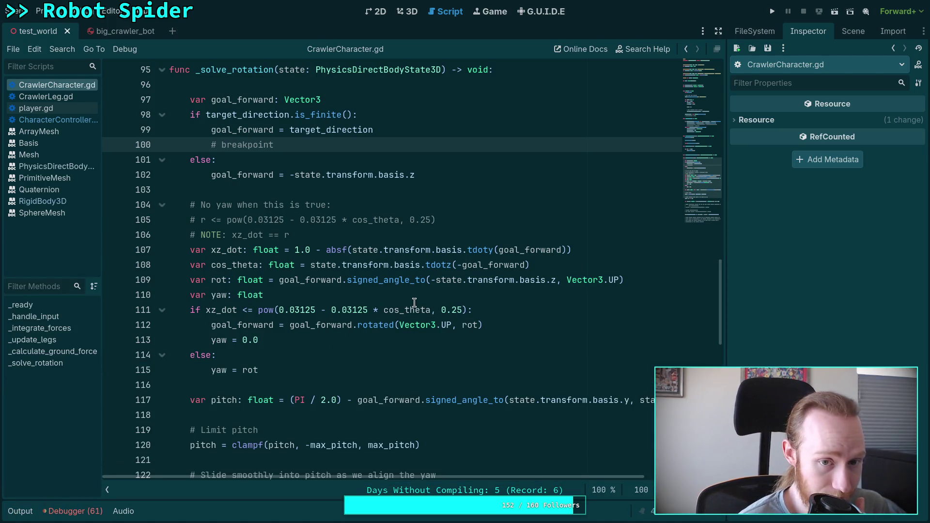
# Highlight transform on line 102, read through _solve_rotation, and start another spider test run
pyautogui.doubleClick(355, 175)
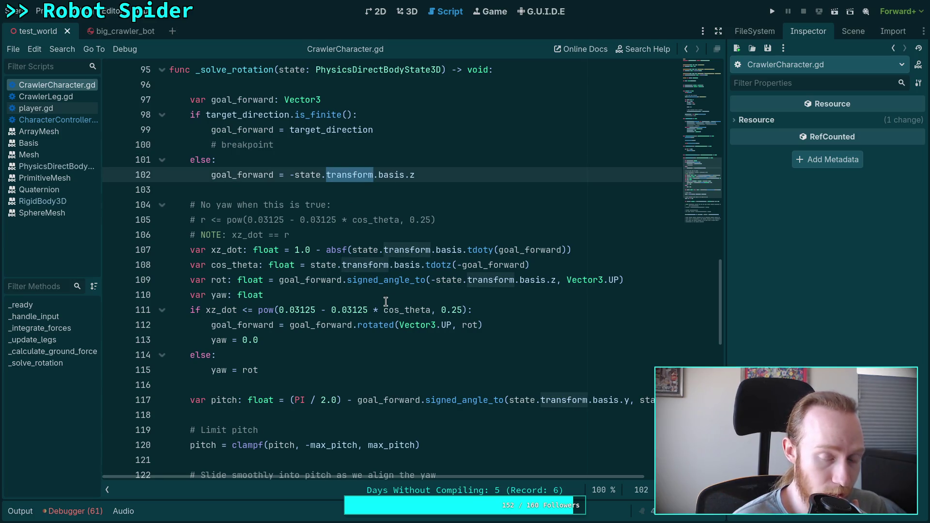
pyautogui.scroll(-1, 386, 301)
pyautogui.moveTo(509, 475)
pyautogui.mouseDown()
pyautogui.moveTo(613, 476)
pyautogui.moveTo(508, 476)
pyautogui.mouseUp()
pyautogui.scroll(-8, 411, 425)
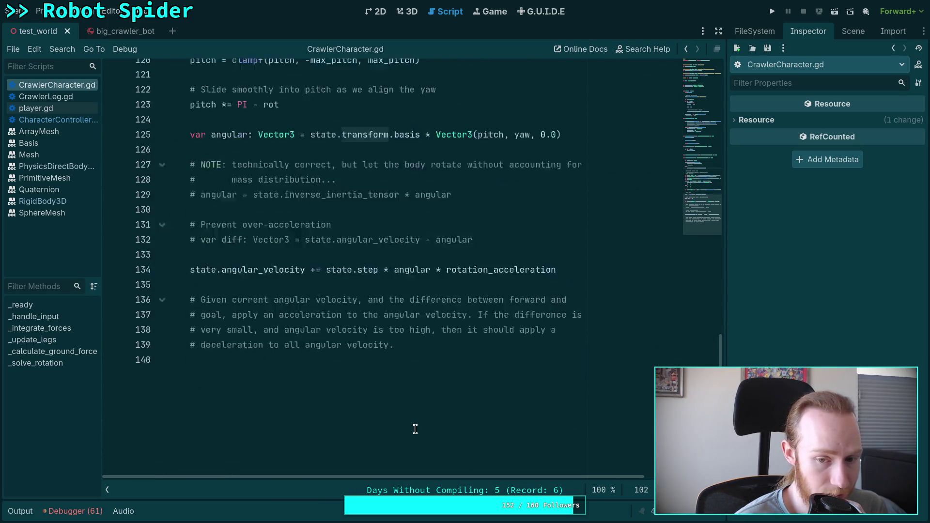
pyautogui.scroll(10, 412, 425)
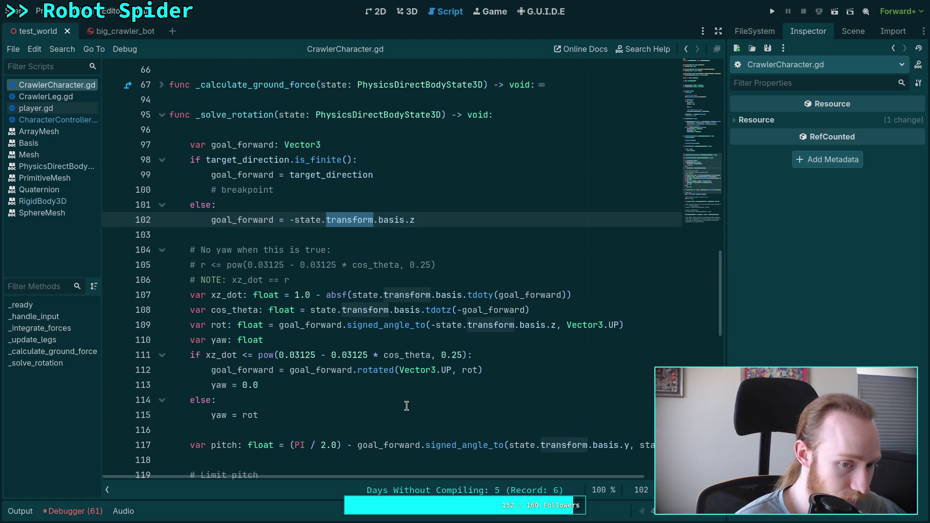
pyautogui.scroll(-8, 406, 400)
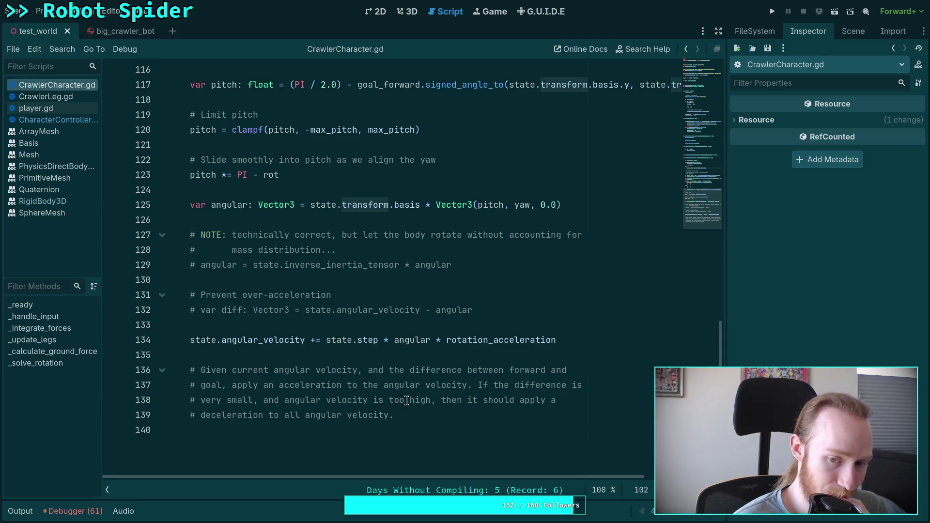
pyautogui.scroll(15, 407, 401)
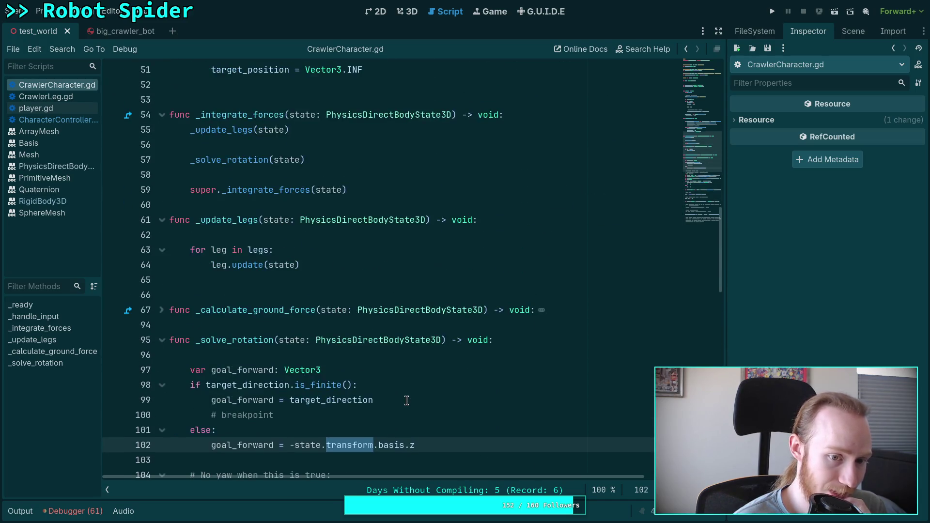
pyautogui.click(773, 11)
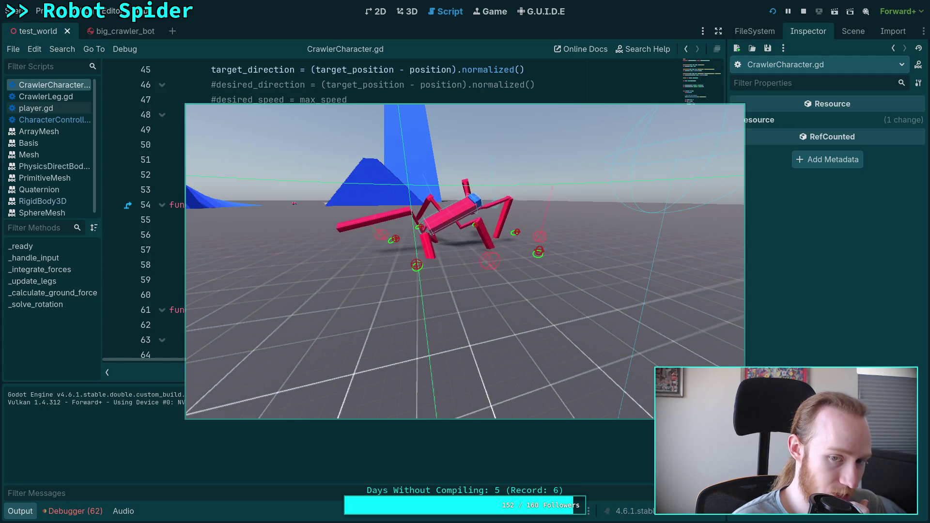
# Stop the running game and scroll through _solve_rotation to empty line 133
pyautogui.press('F8')
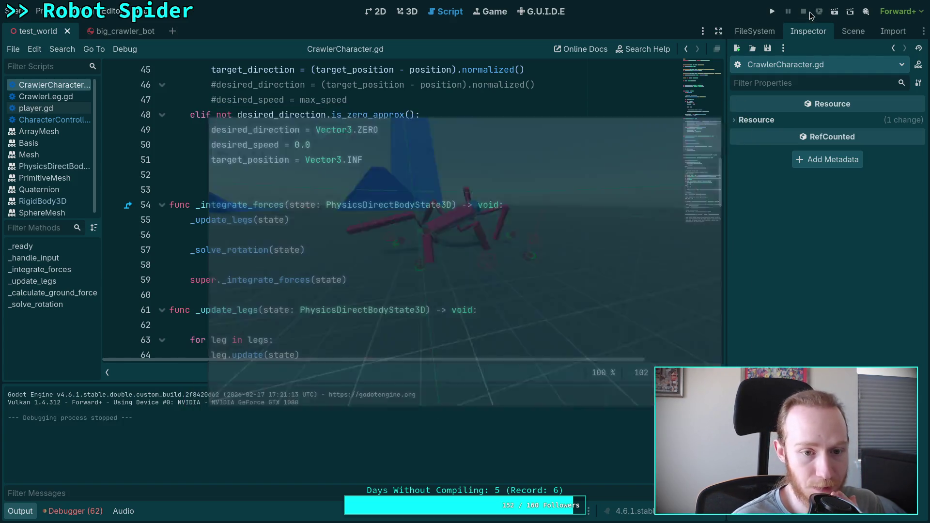
pyautogui.scroll(-4, 429, 298)
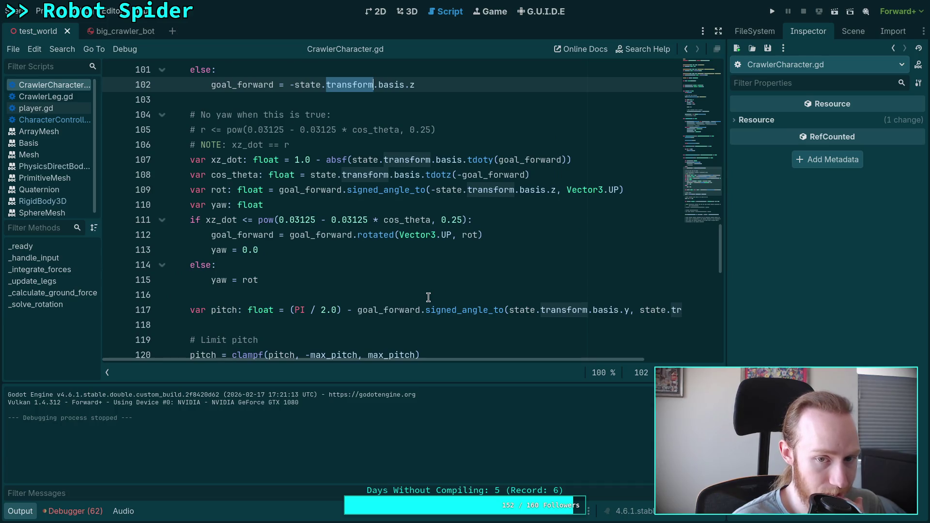
pyautogui.scroll(-3, 429, 297)
pyautogui.scroll(-4, 428, 297)
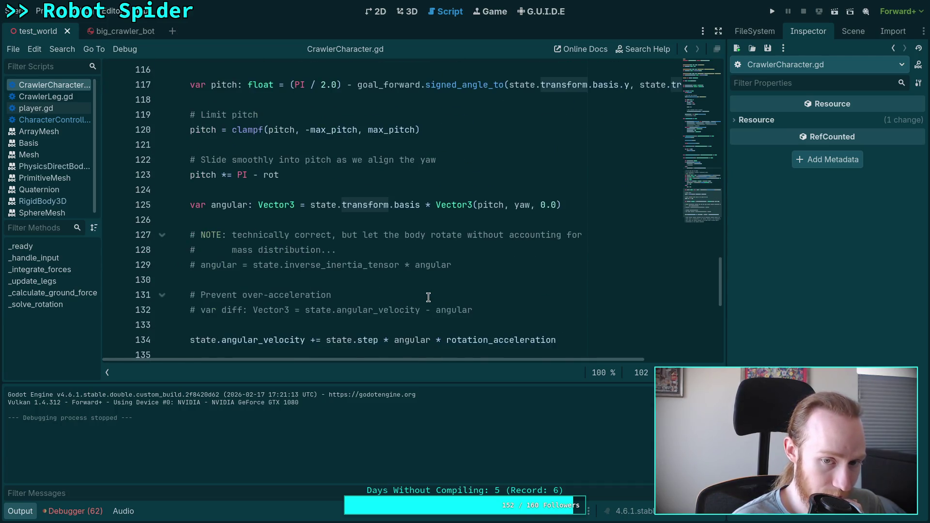
pyautogui.scroll(1, 429, 297)
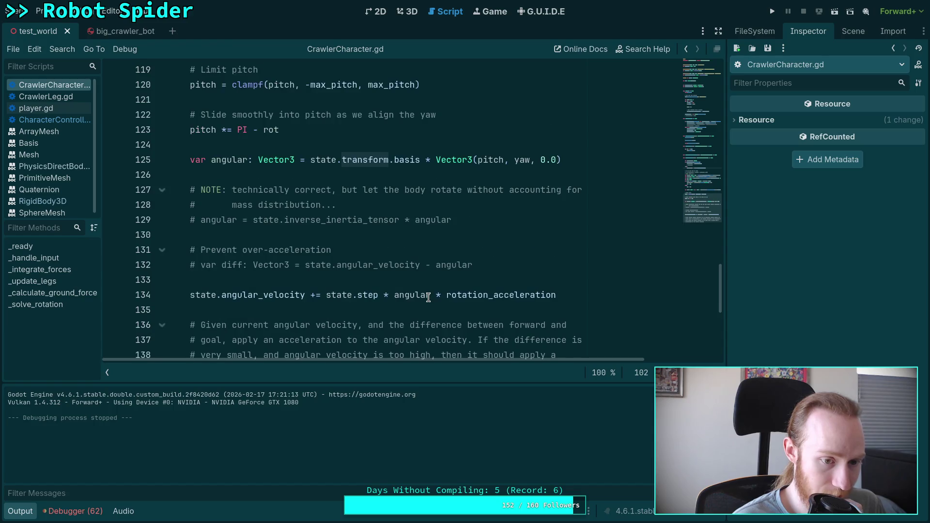
pyautogui.click(22, 513)
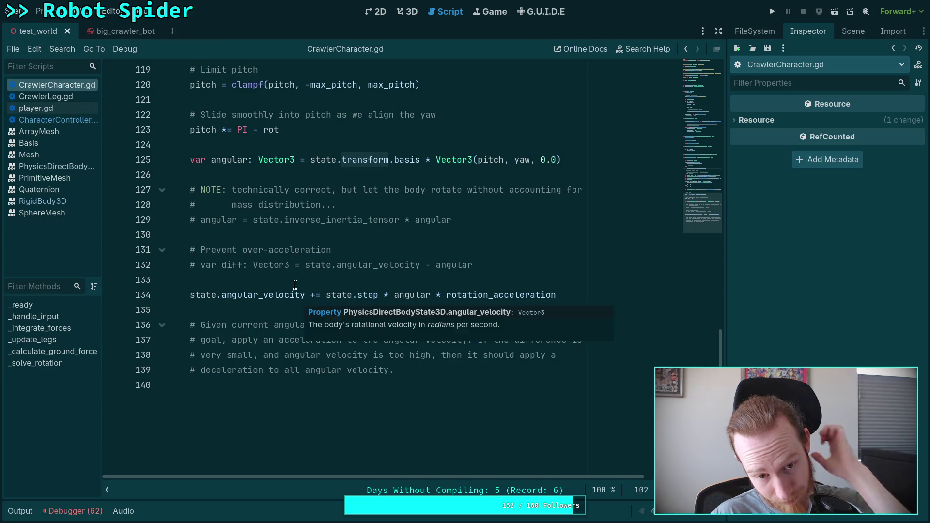
pyautogui.click(297, 282)
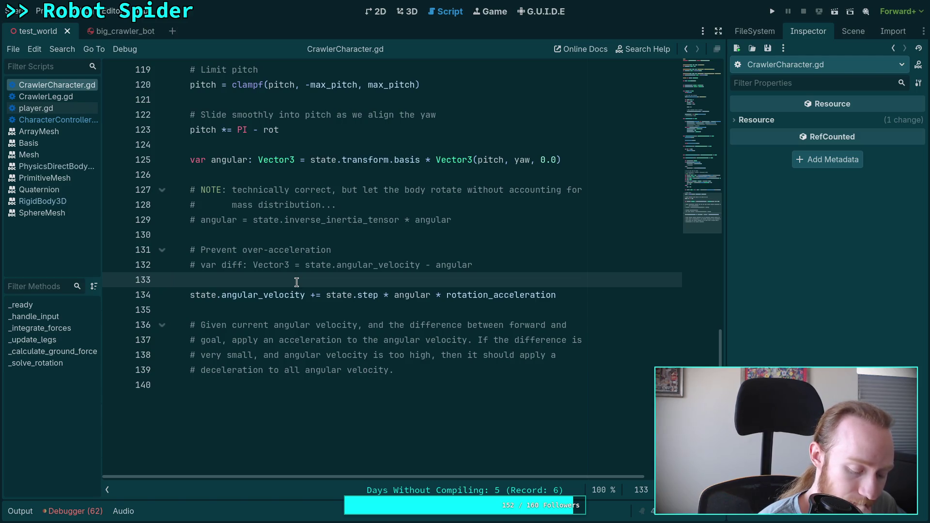
# Test-run the spider again, then place the caret at the += on line 134
pyautogui.click(774, 12)
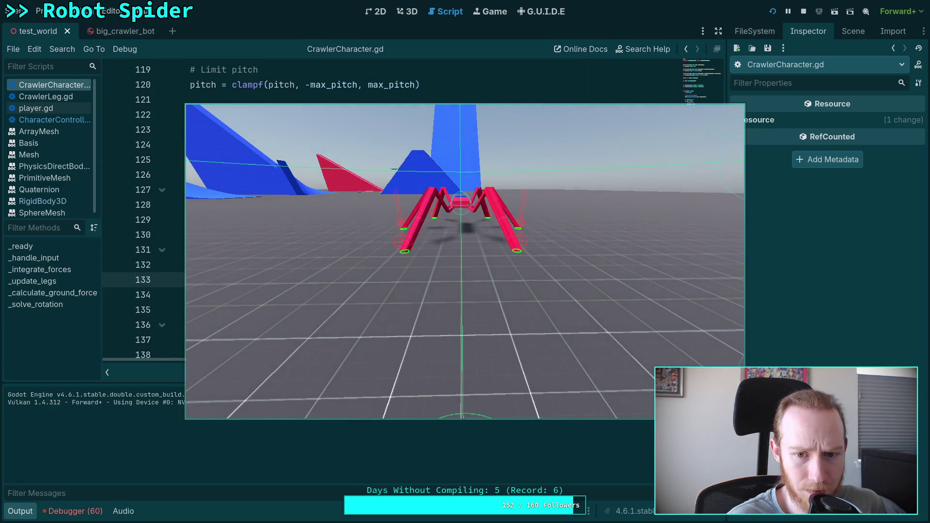
pyautogui.click(805, 12)
pyautogui.hotkey('ctrl', 'j')
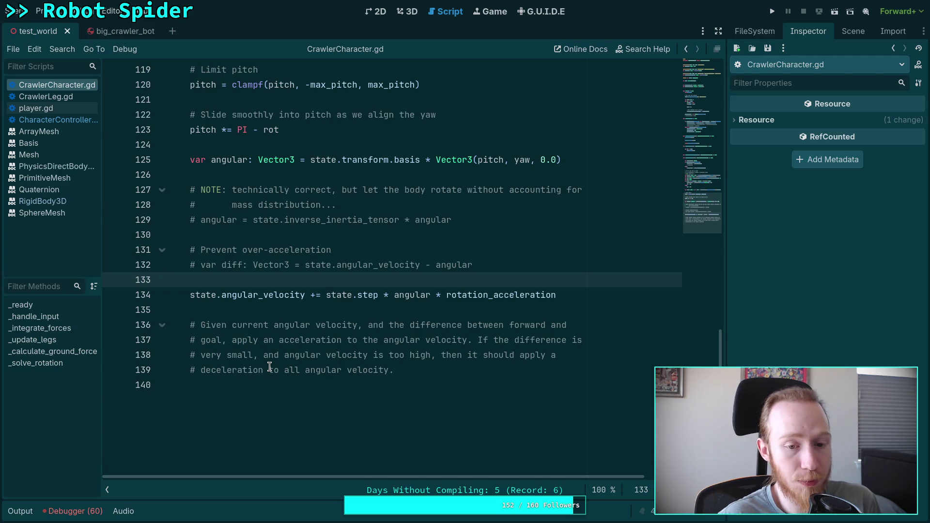
pyautogui.click(312, 295)
# Change line 134's += to -=, save, and test-run the spider once
pyautogui.press('Delete')
pyautogui.write('-')
pyautogui.hotkey('ctrl', 's')
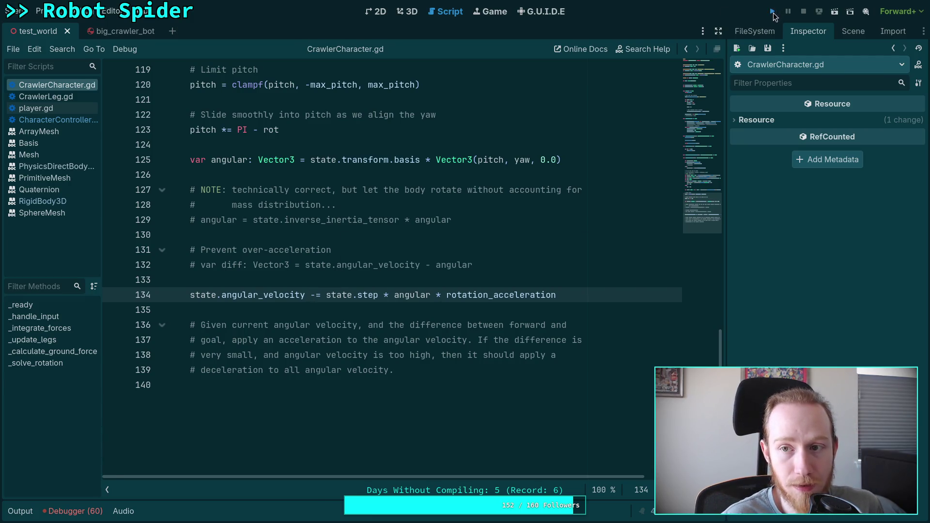
pyautogui.click(773, 11)
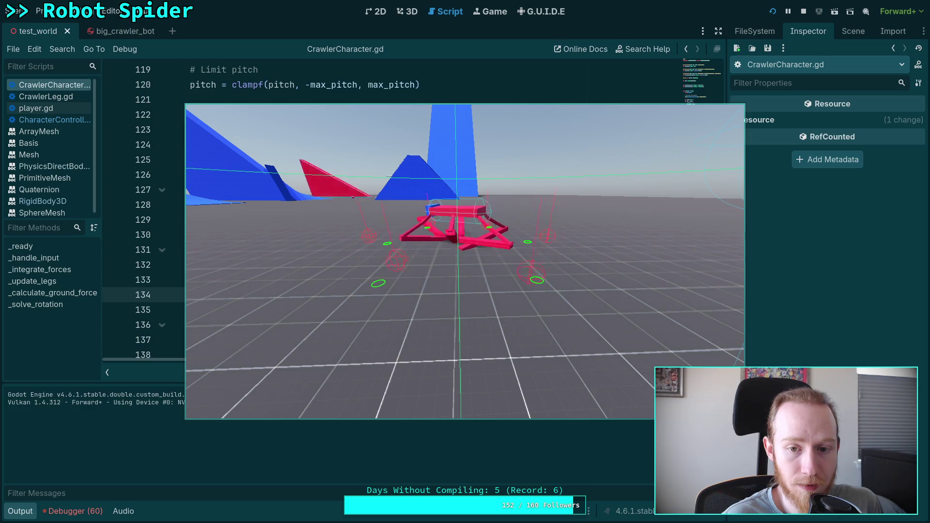
pyautogui.click(803, 11)
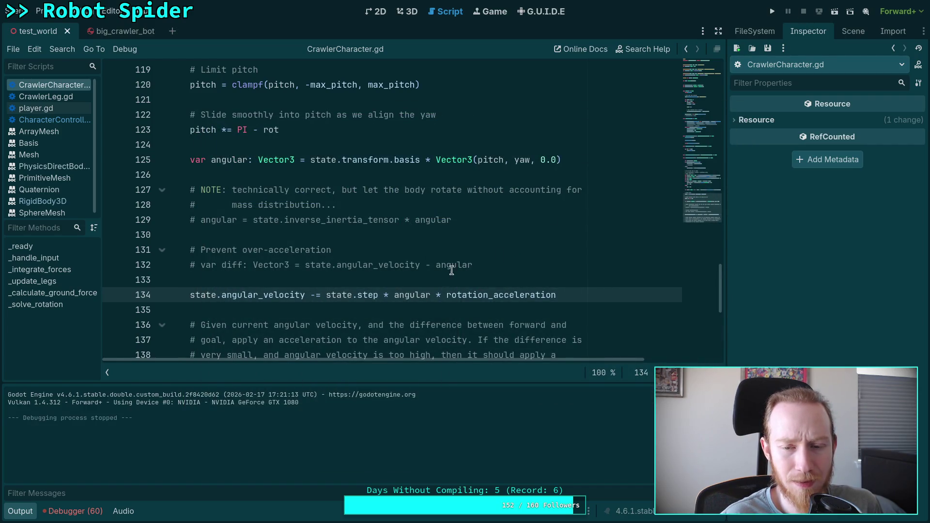
# Run the spider again with += restored on line 134, then collapse the Output panel
pyautogui.press('F5')
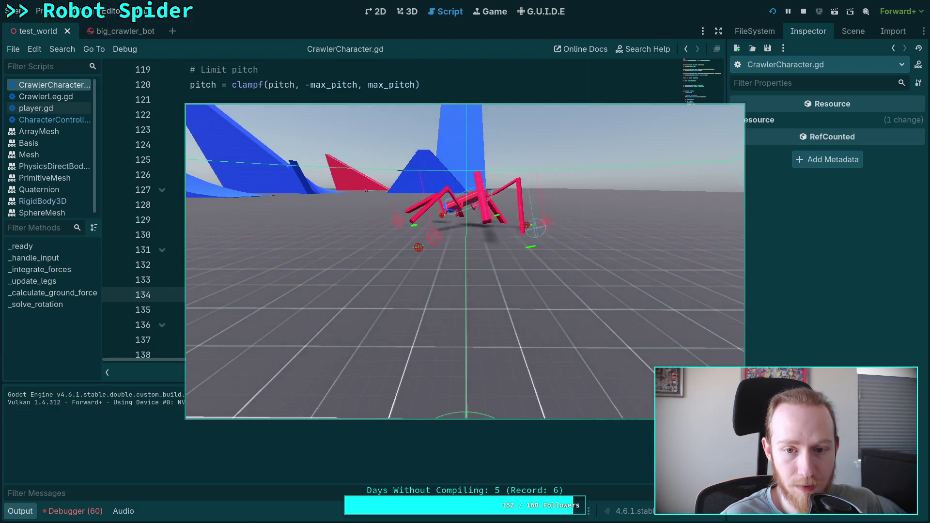
pyautogui.press('F8')
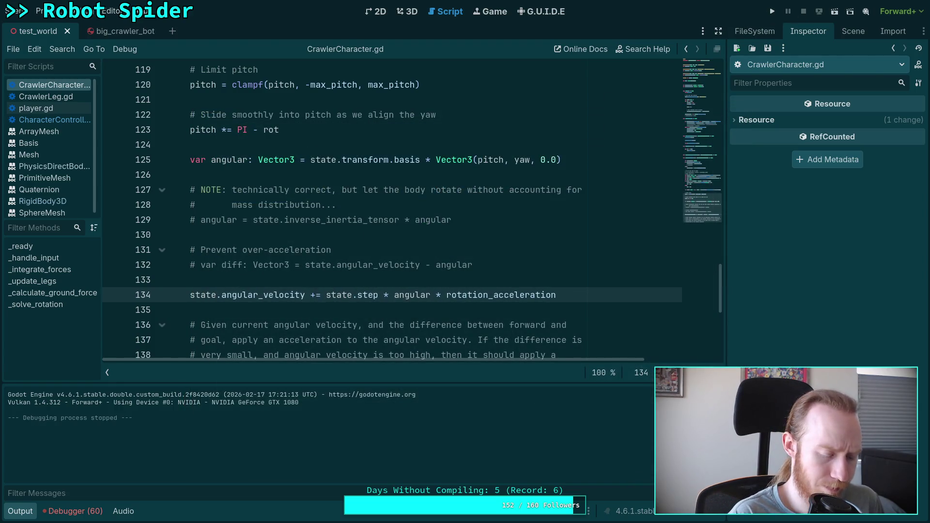
pyautogui.press('F5')
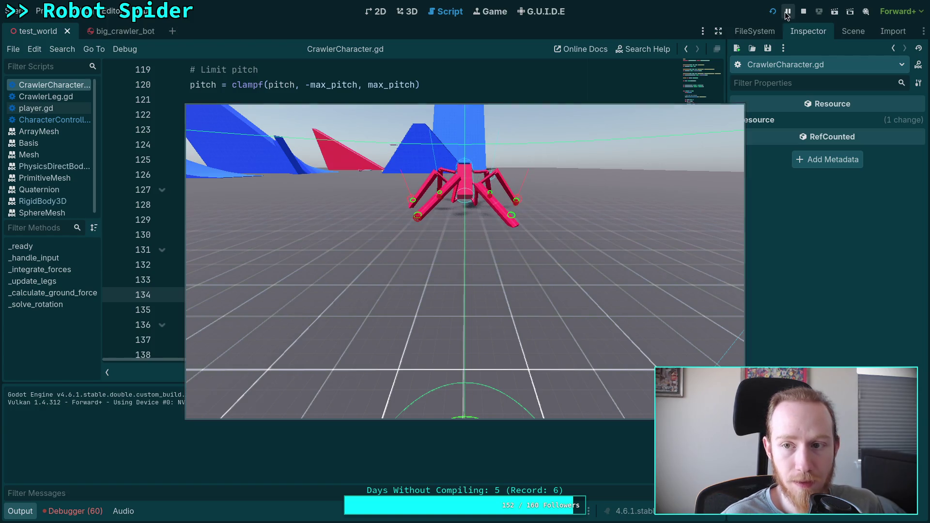
pyautogui.click(804, 11)
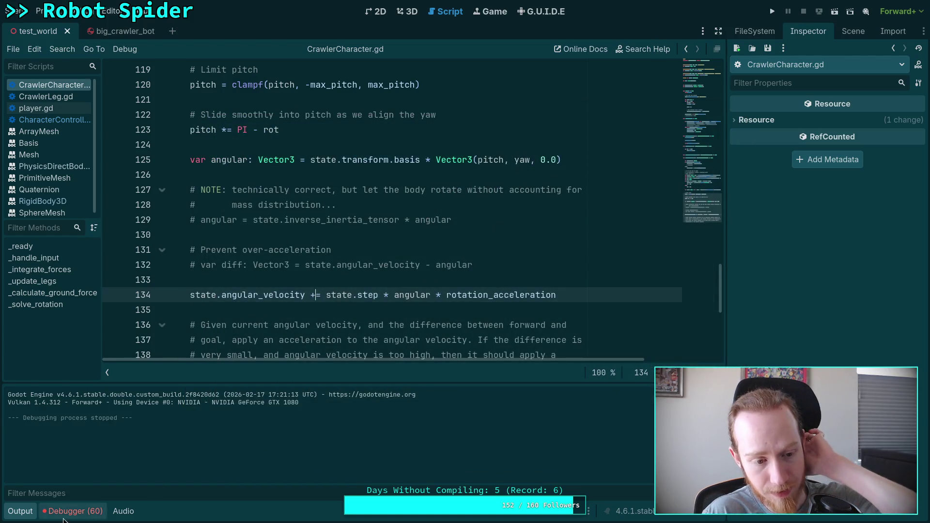
pyautogui.click(21, 513)
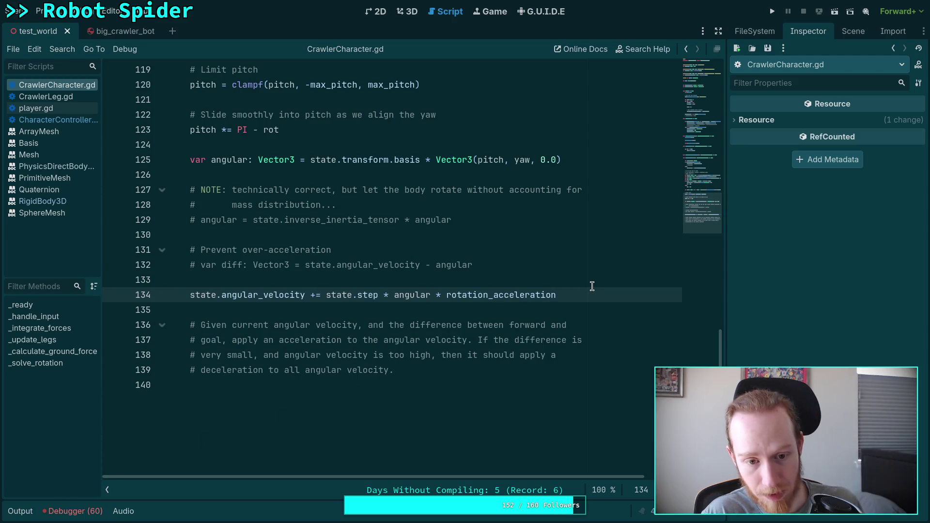
# Add print(state.angular_velocity) below line 134 and run the spider to watch the values
pyautogui.press('Return')
pyautogui.write('print(')
pyautogui.write('state.an')
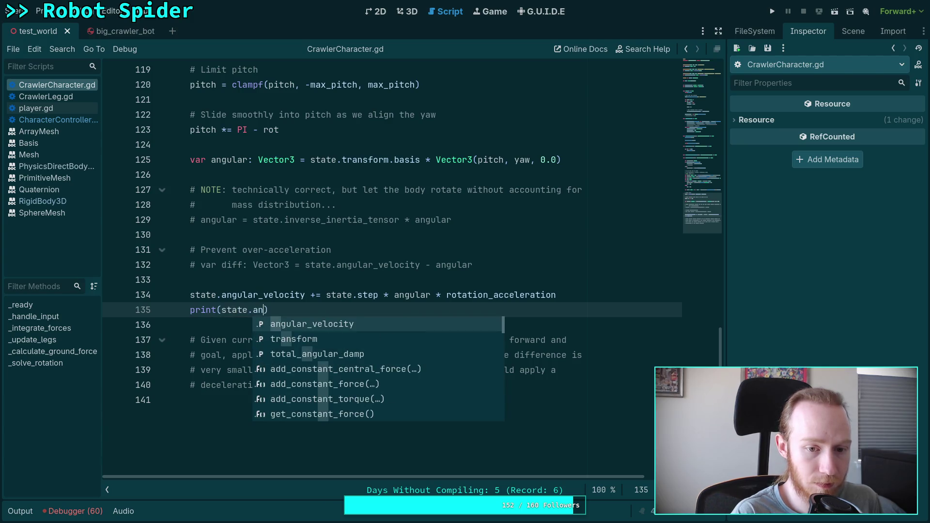
pyautogui.press('Return')
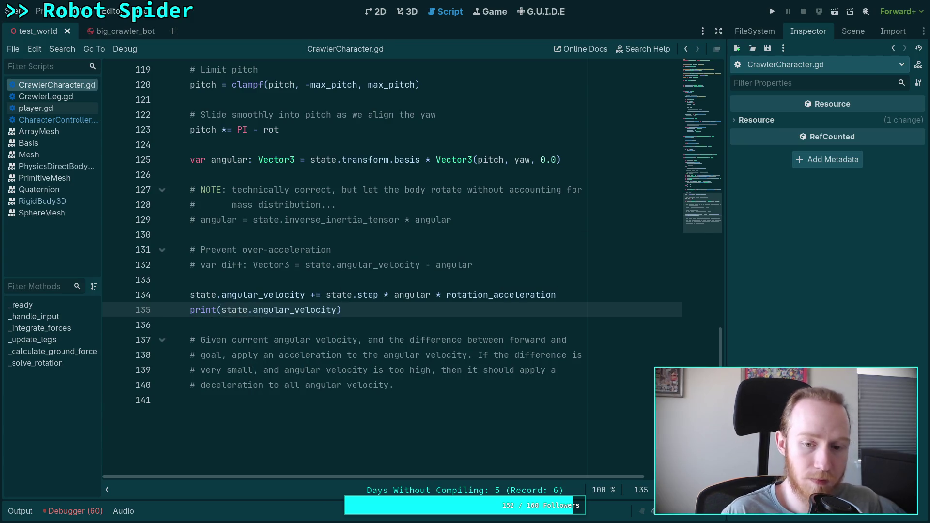
pyautogui.press('F5')
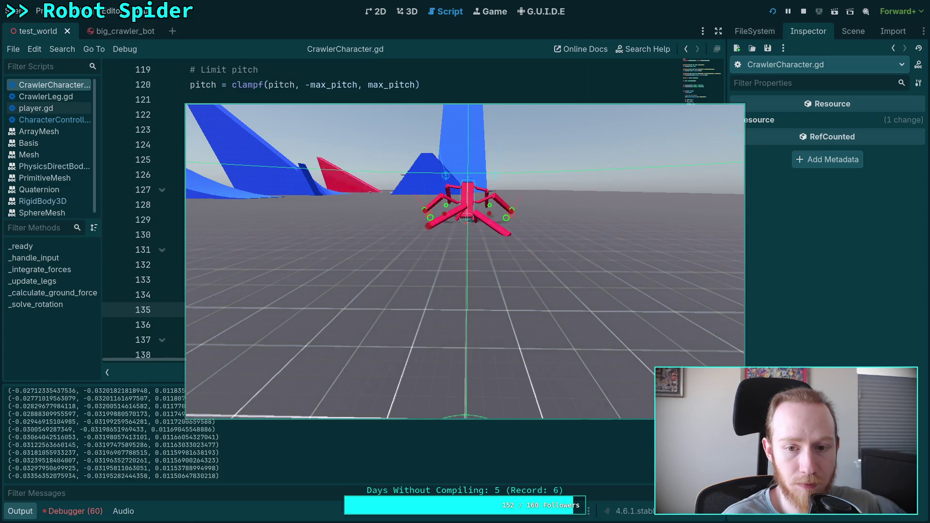
pyautogui.click(804, 11)
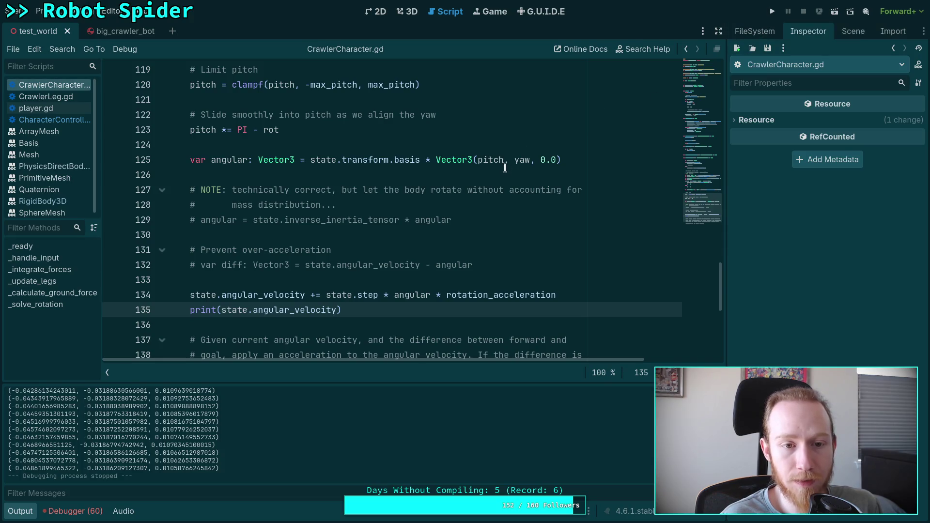
# Replace pitch with 0.0 in the angular Vector3 on line 125 and save the script
pyautogui.click(481, 164)
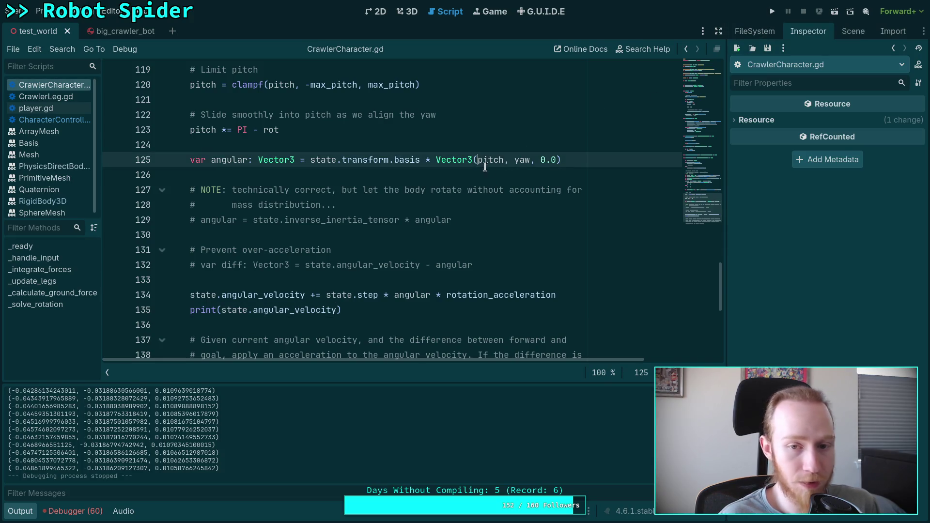
pyautogui.write('#')
pyautogui.press('BackSpace')
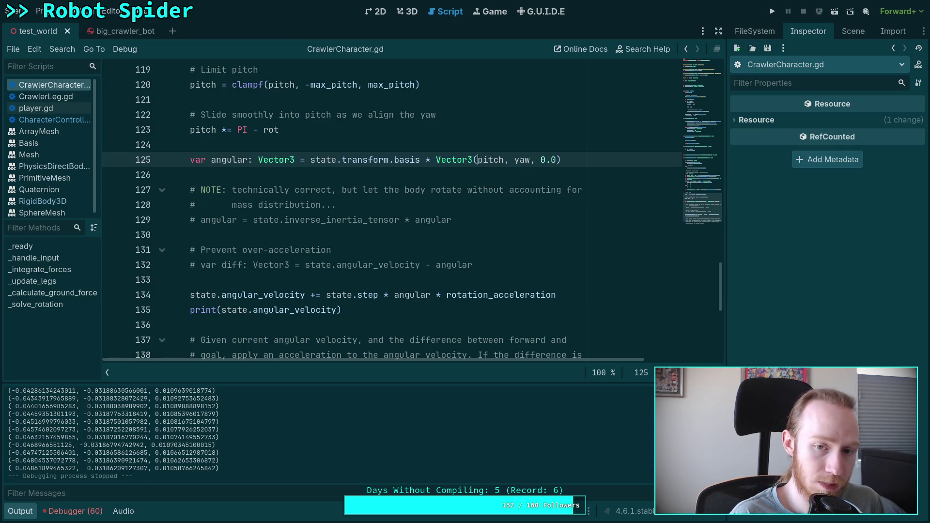
pyautogui.hotkey('shift', 'Right')
pyautogui.hotkey('shift', 'Right')
pyautogui.hotkey('shift', 'Right')
pyautogui.write('0.0')
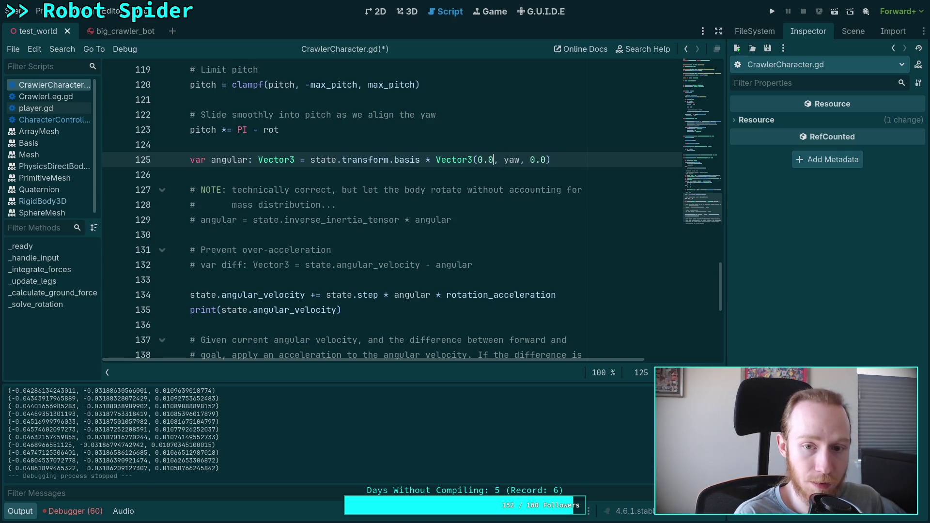
pyautogui.hotkey('ctrl', 's')
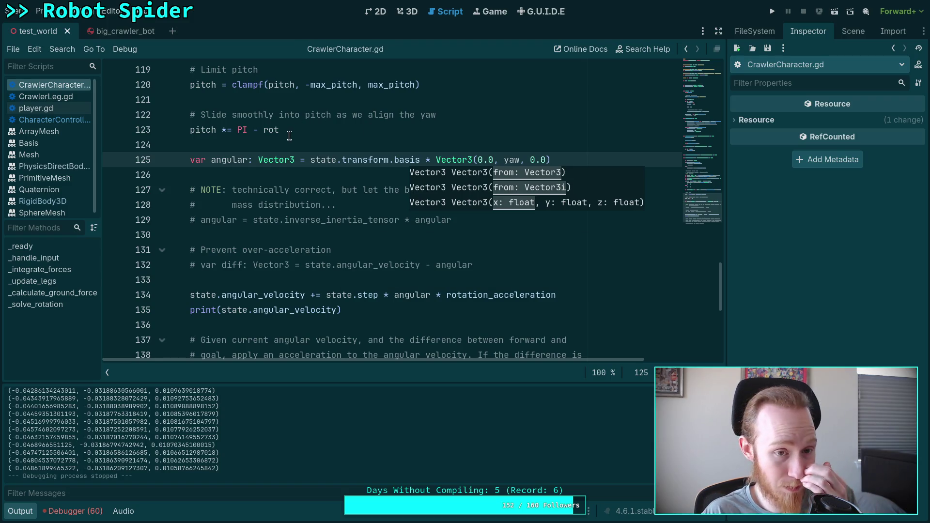
# Change line 123 to pitch *= PI - yaw instead of PI - rot and run the spider
pyautogui.scroll(2, 282, 142)
pyautogui.click(334, 225)
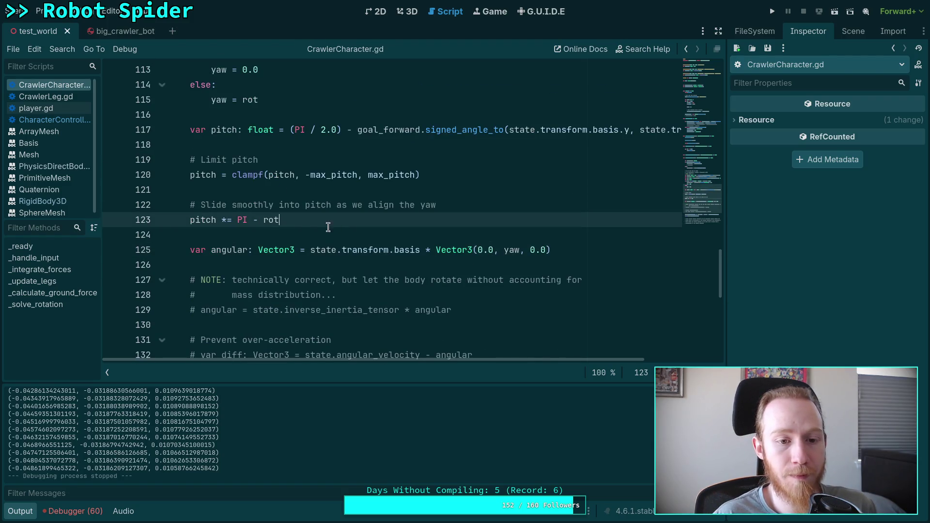
pyautogui.scroll(-2, 254, 226)
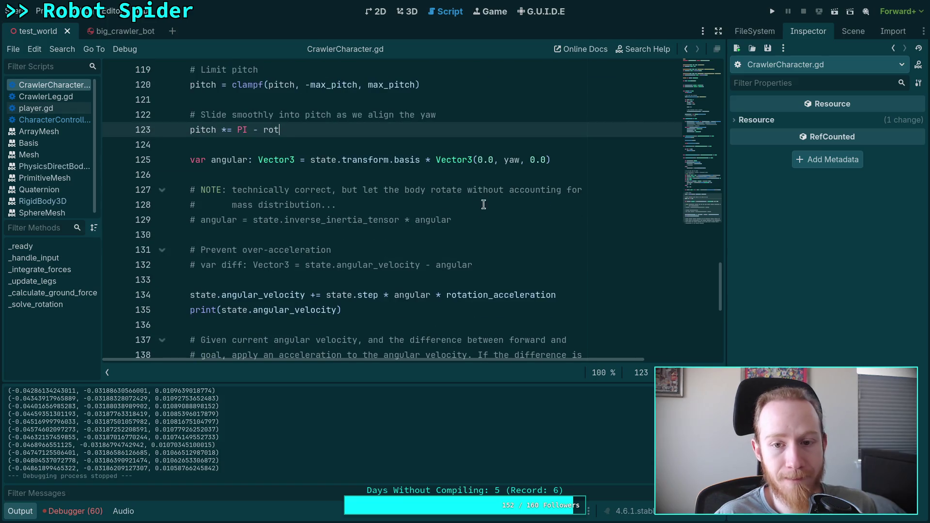
pyautogui.scroll(1, 502, 180)
pyautogui.doubleClick(271, 174)
pyautogui.write('yaw')
pyautogui.click(326, 130)
pyautogui.scroll(3, 291, 242)
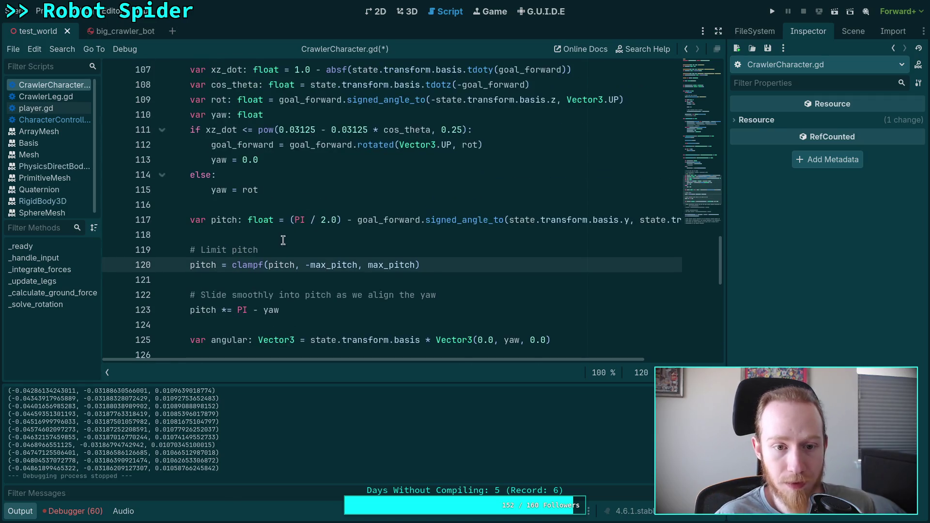
pyautogui.scroll(-1, 314, 243)
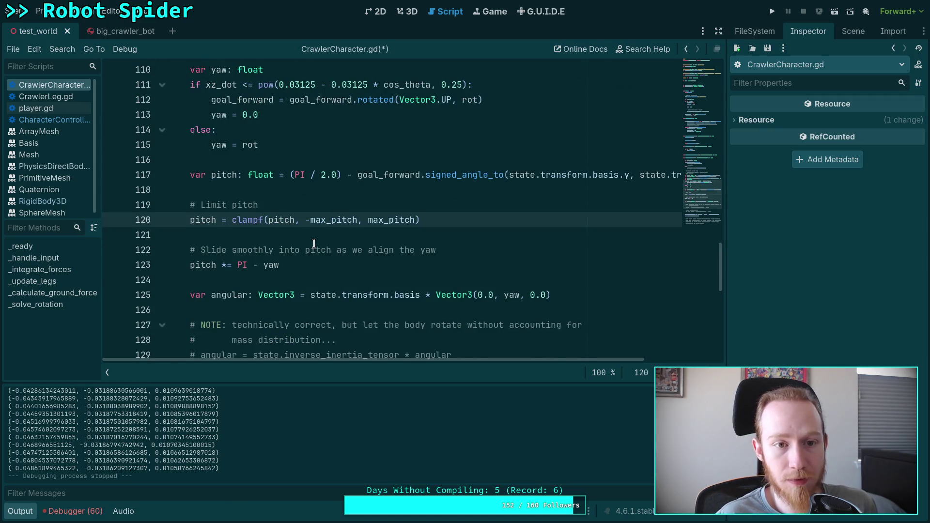
pyautogui.scroll(-3, 314, 243)
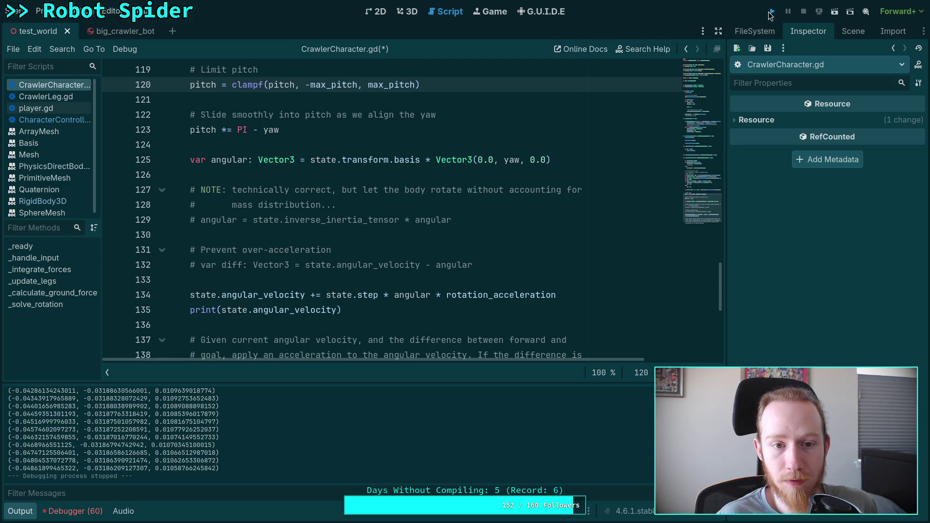
pyautogui.click(771, 14)
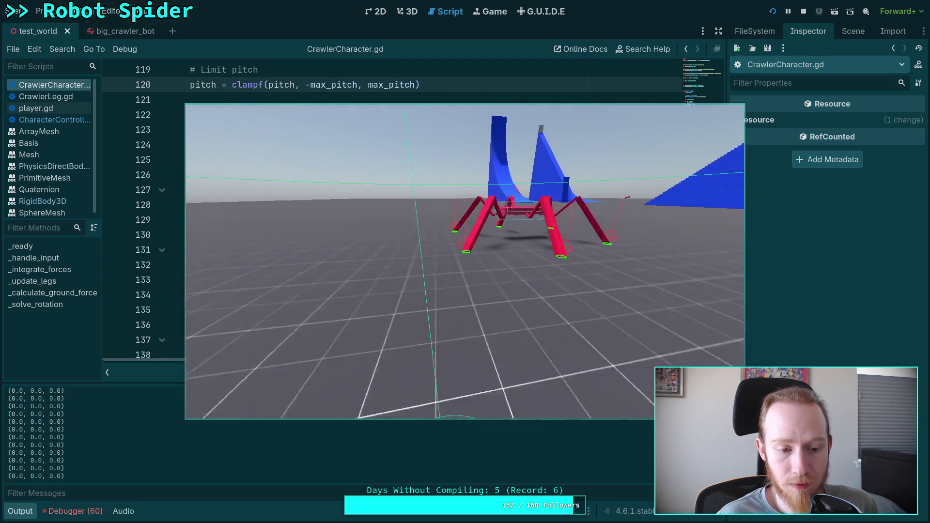
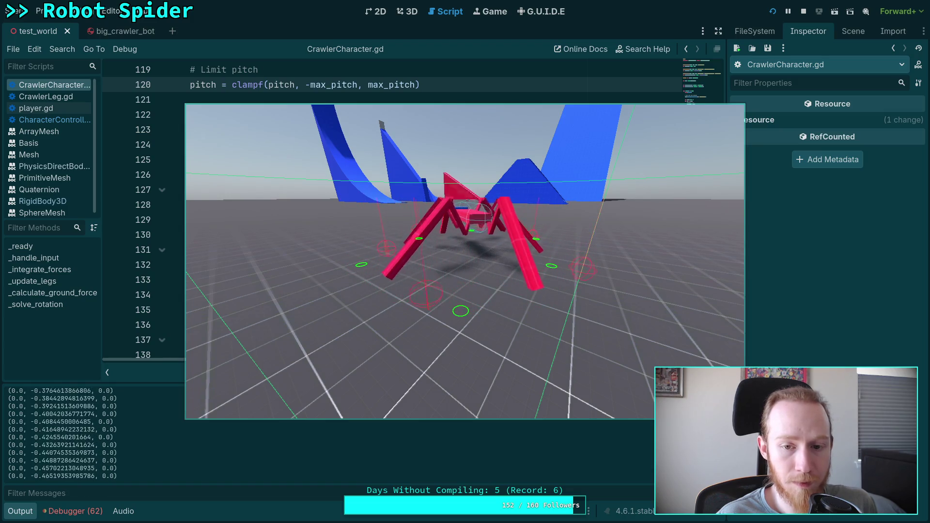
# Stop the spider test run and switch to the browser showing the unit-circle diagram
pyautogui.click(803, 12)
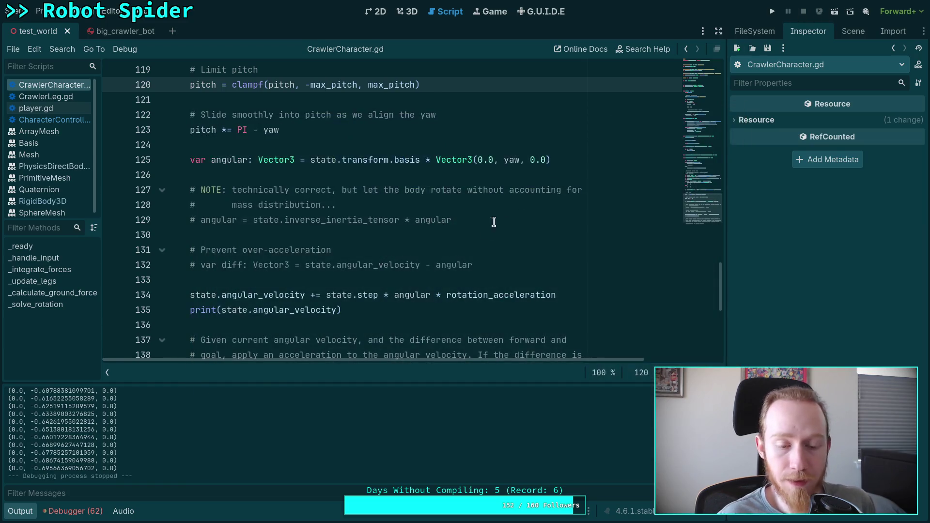
pyautogui.scroll(-3, 437, 269)
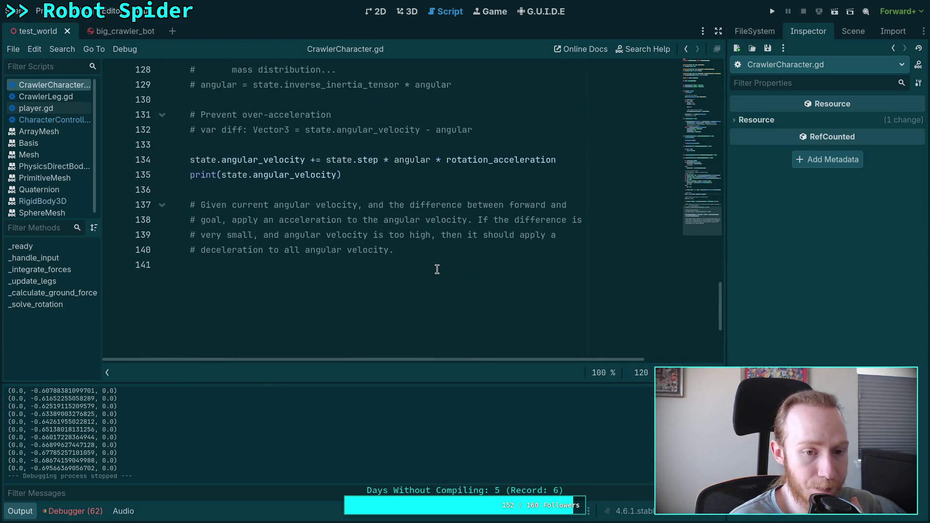
pyautogui.press('super+4')
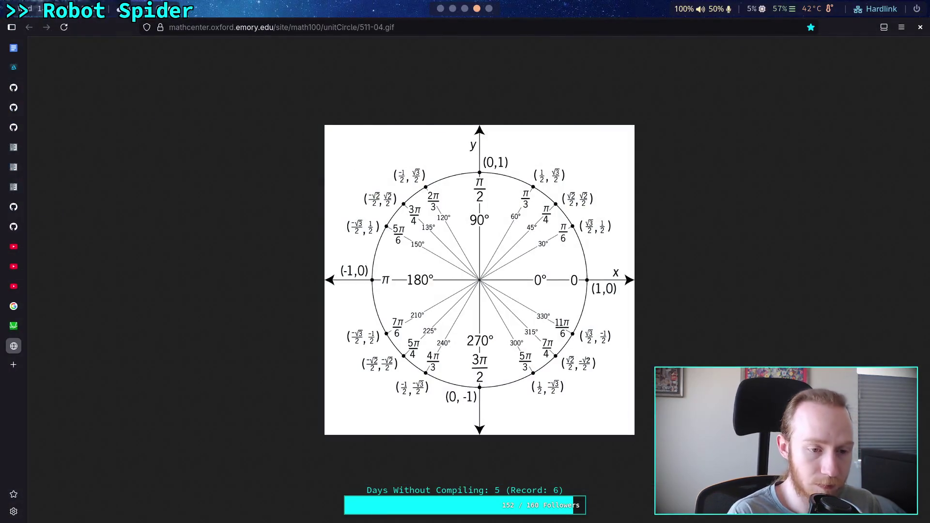
# Read the rotateTowards function on the Behaviour.kt GitHub page, then return to CrawlerCharacter.gd in Godot
pyautogui.click(24, 228)
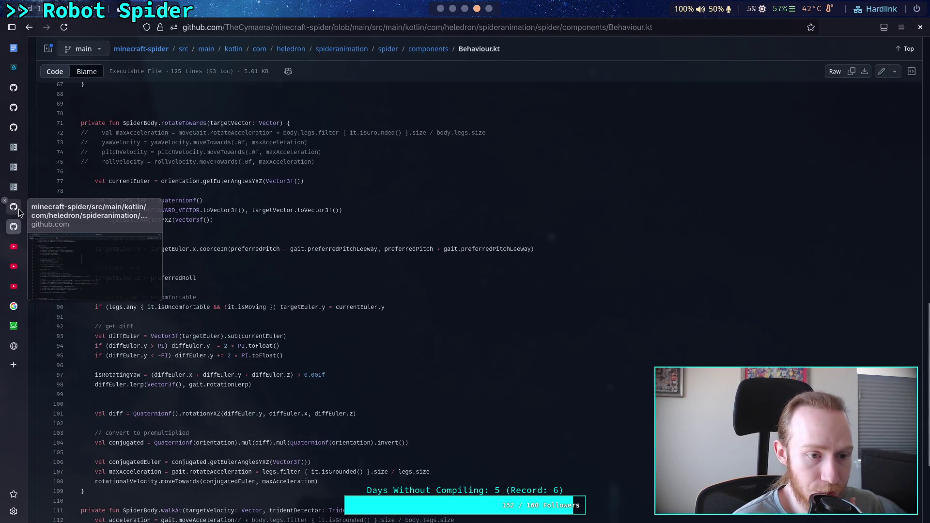
pyautogui.moveTo(20, 131)
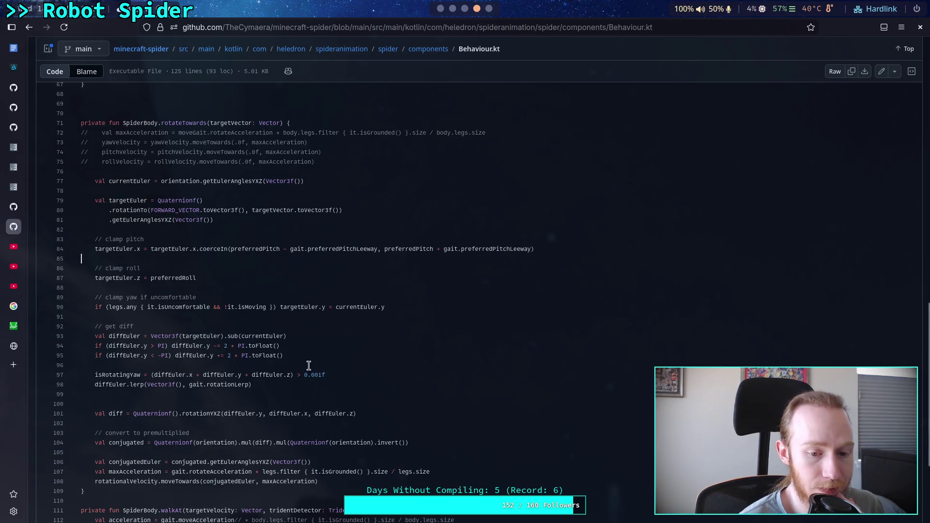
pyautogui.scroll(-3, 320, 378)
pyautogui.scroll(3, 218, 451)
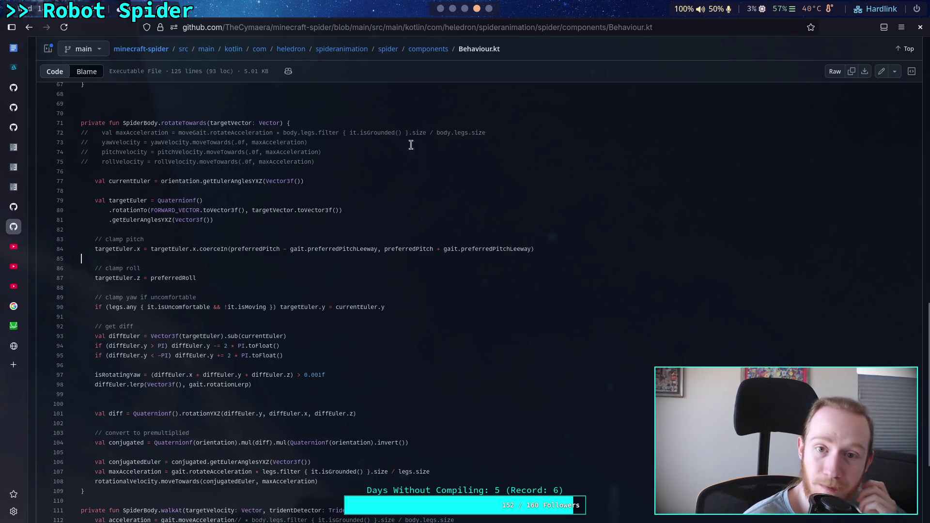
pyautogui.click(452, 8)
pyautogui.click(441, 10)
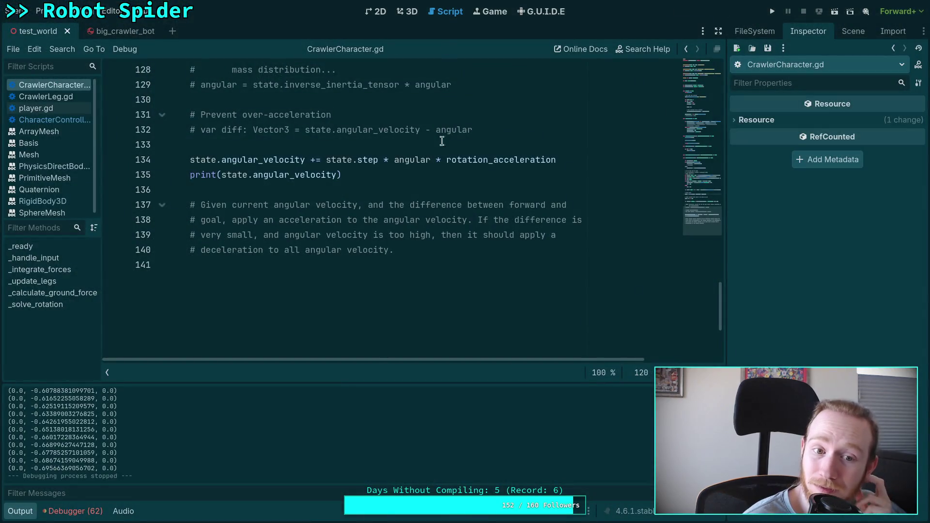
# Select the 'angular' variable on line 134 of CrawlerCharacter.gd
pyautogui.scroll(4, 426, 296)
pyautogui.click(414, 336)
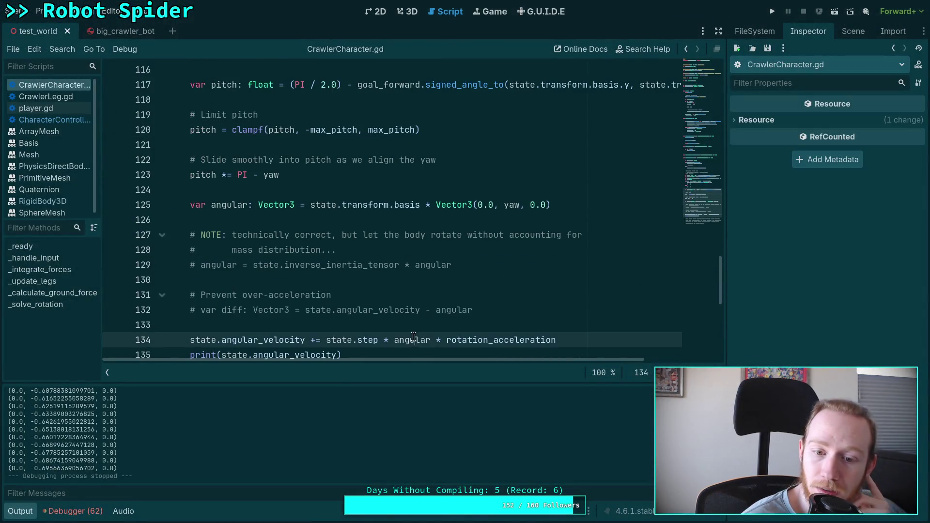
pyautogui.doubleClick(413, 339)
pyautogui.scroll(-2, 425, 336)
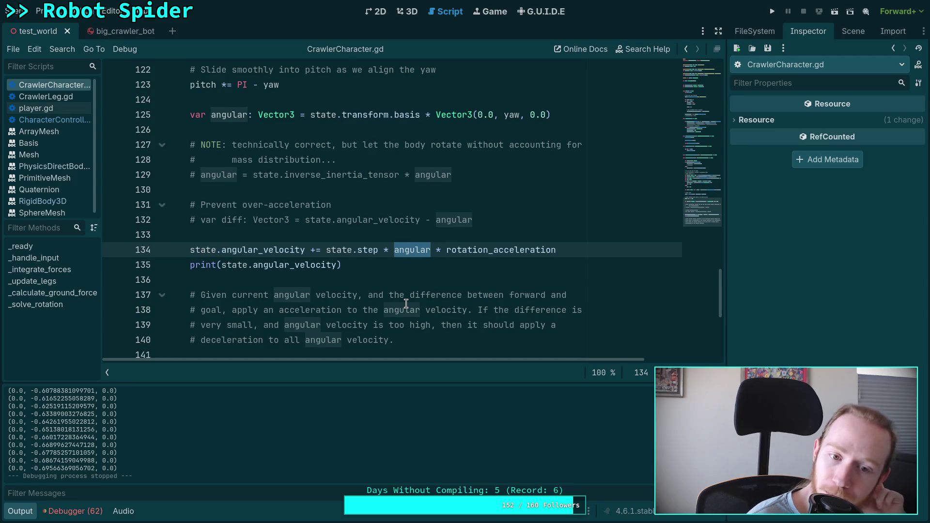
# Collapse the output panel with Ctrl+J, then switch to Behaviour.kt on GitHub
pyautogui.hotkey('ctrl', 'j')
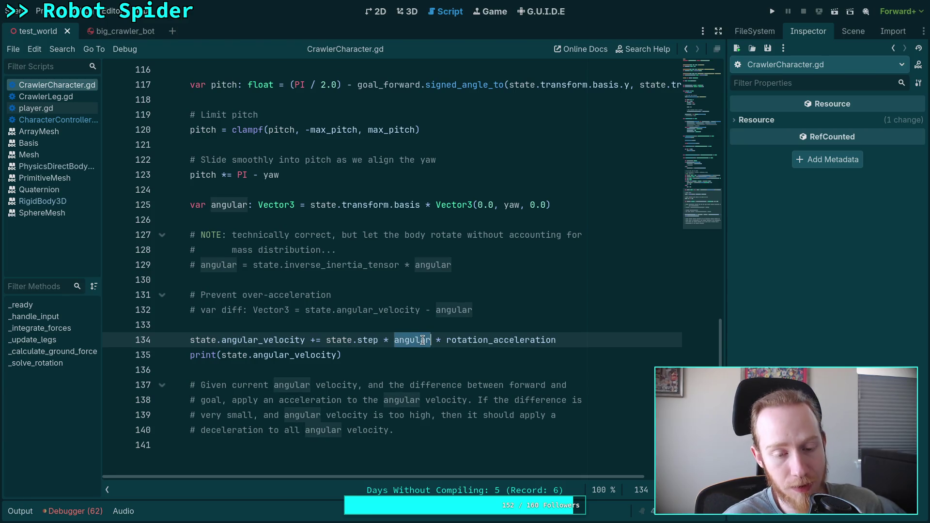
pyautogui.moveTo(423, 340)
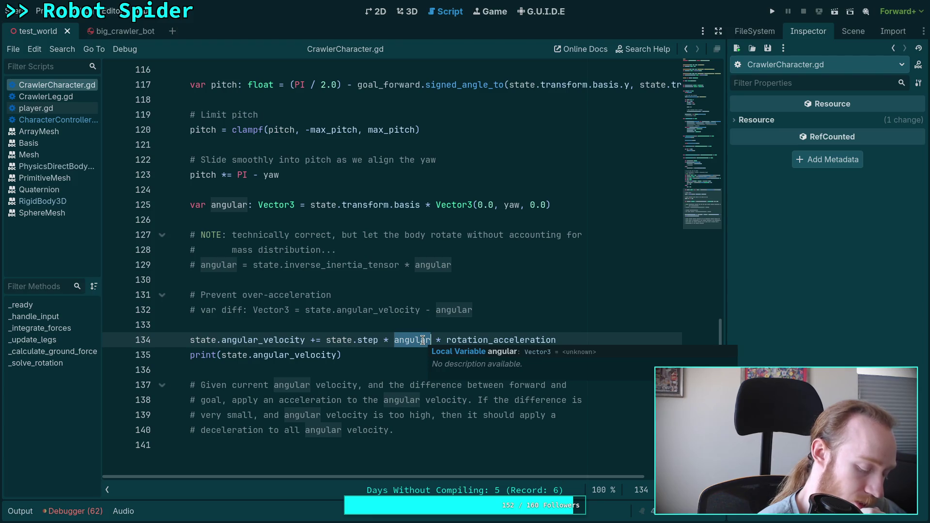
pyautogui.press('super+4')
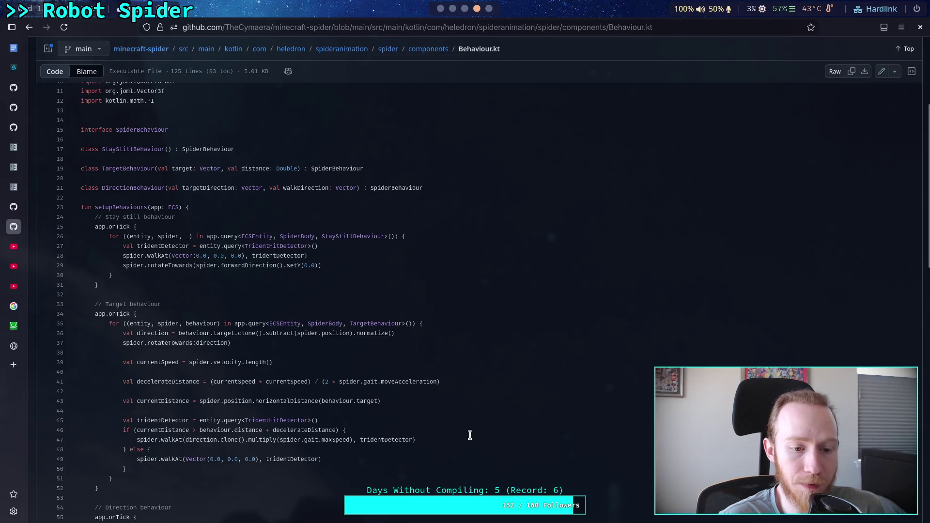
# Scroll through Behaviour.kt's setupBehaviours and rotateTowards code, then switch back to Godot
pyautogui.scroll(-4, 470, 435)
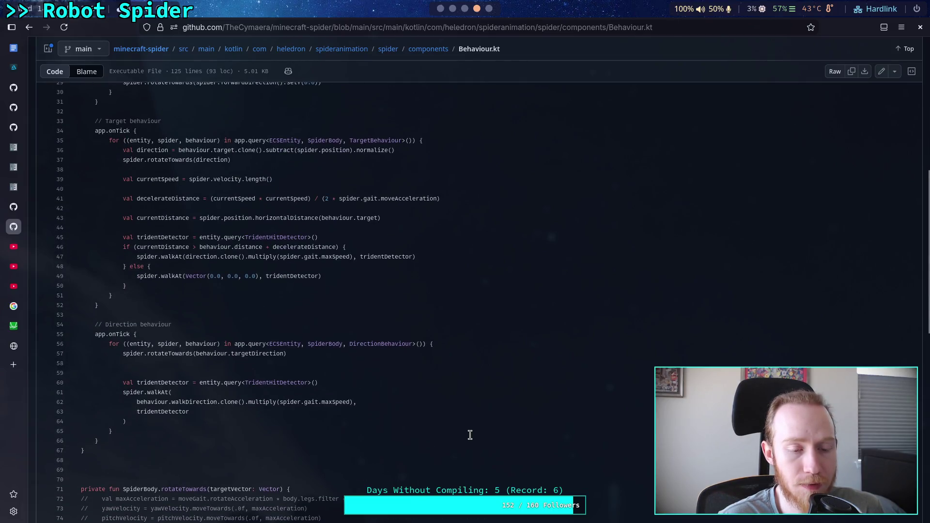
pyautogui.scroll(1, 470, 435)
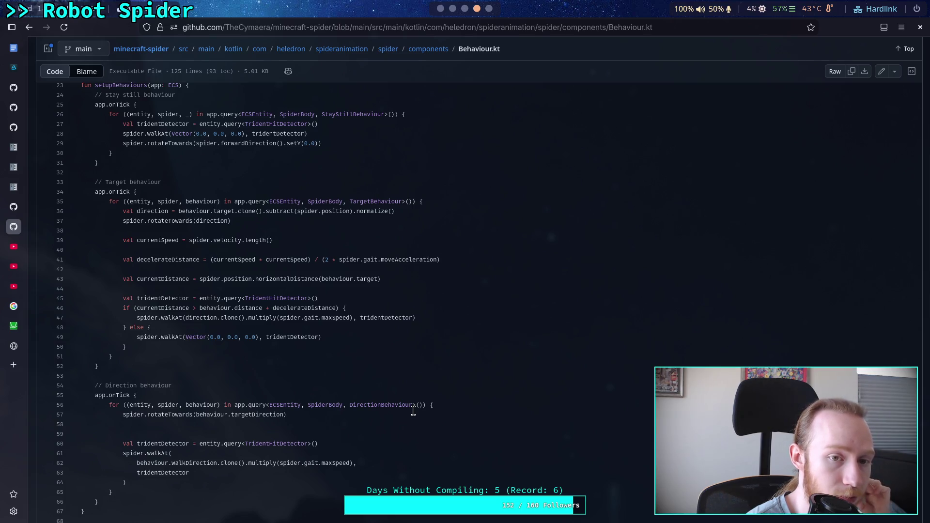
pyautogui.scroll(-10, 413, 411)
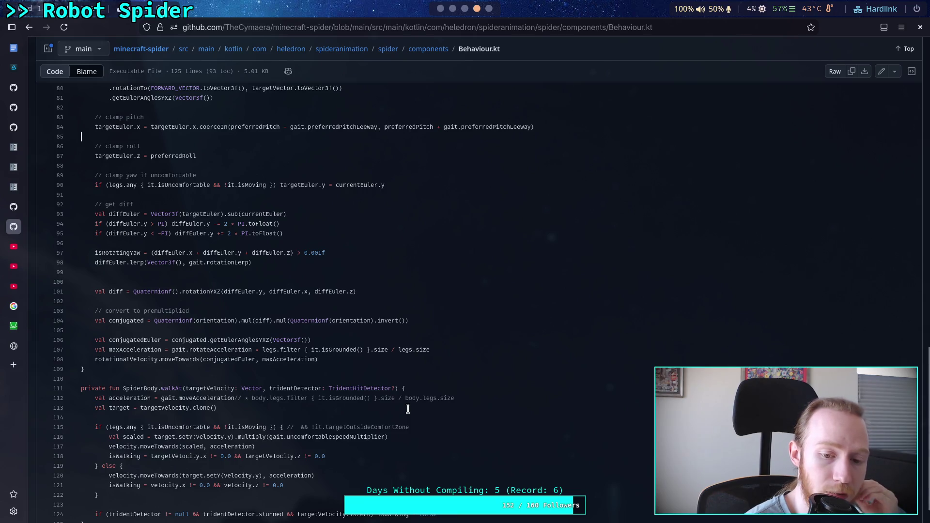
pyautogui.scroll(-2, 408, 409)
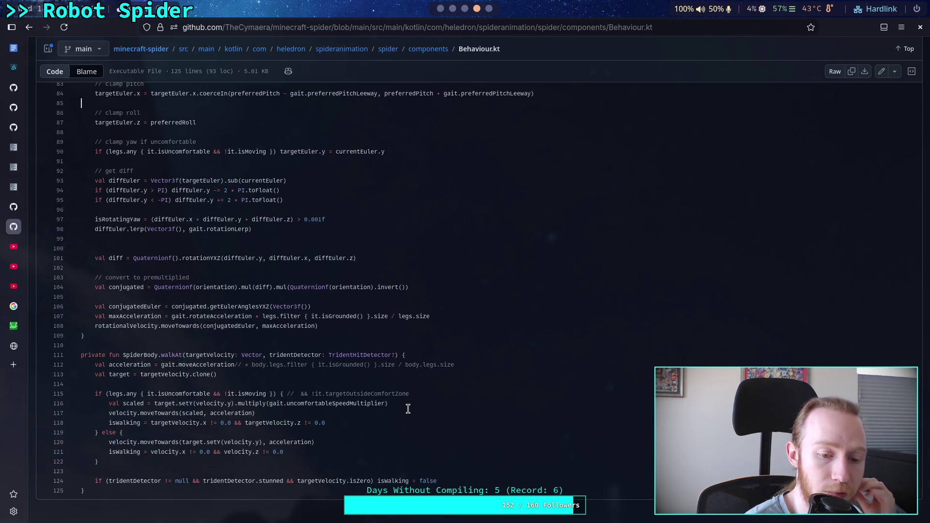
pyautogui.scroll(14, 408, 409)
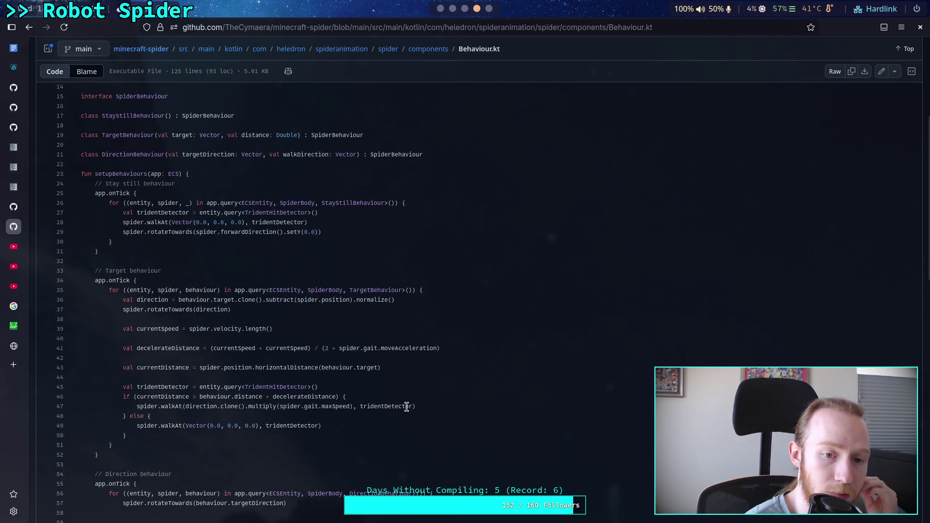
pyautogui.scroll(-6, 407, 407)
pyautogui.scroll(-2, 406, 407)
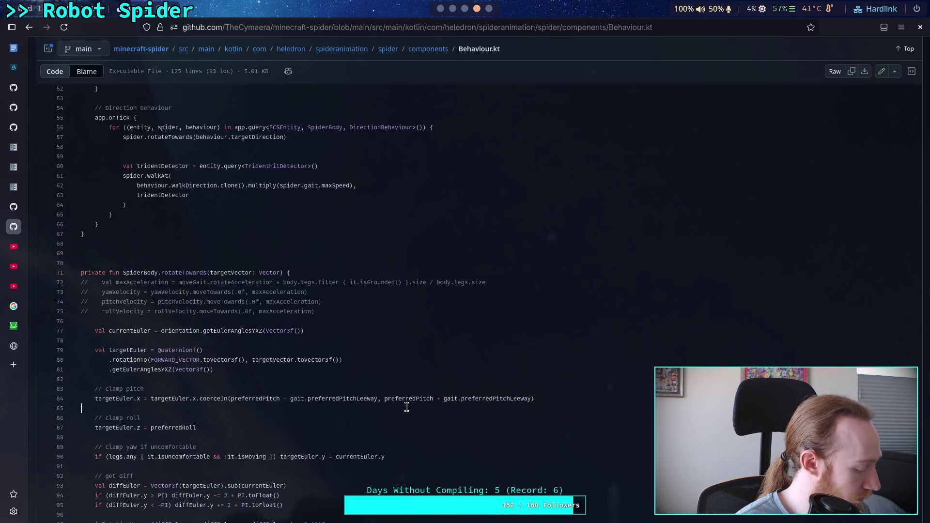
pyautogui.scroll(-9, 406, 407)
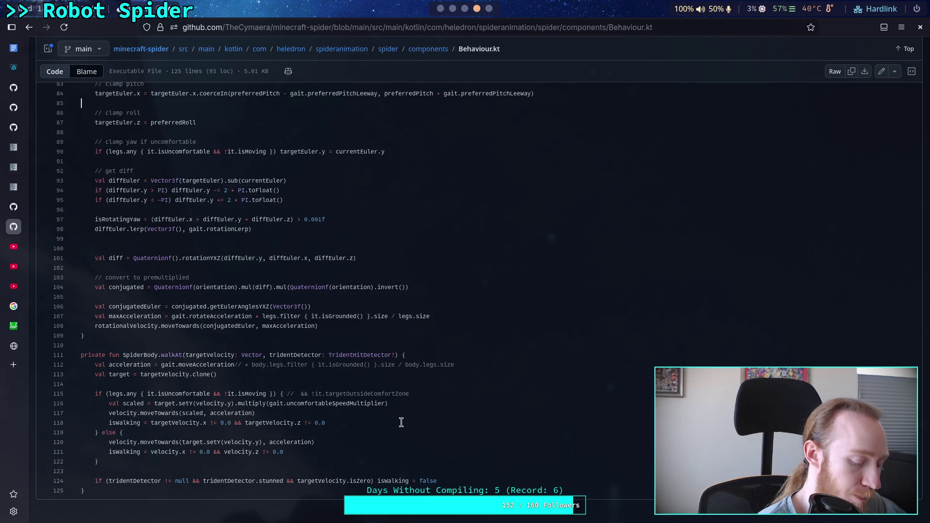
pyautogui.hotkey('alt', 'Tab')
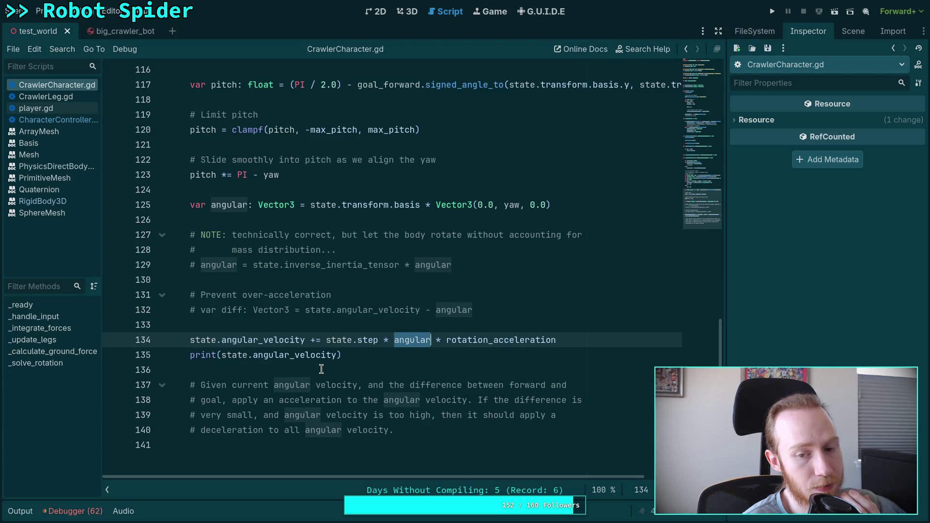
# Replace '+=' on line 134 with a multi-line state.angular_velocity.move_toward(angular, state.step ...) call
pyautogui.moveTo(310, 340); pyautogui.dragTo(327, 339)
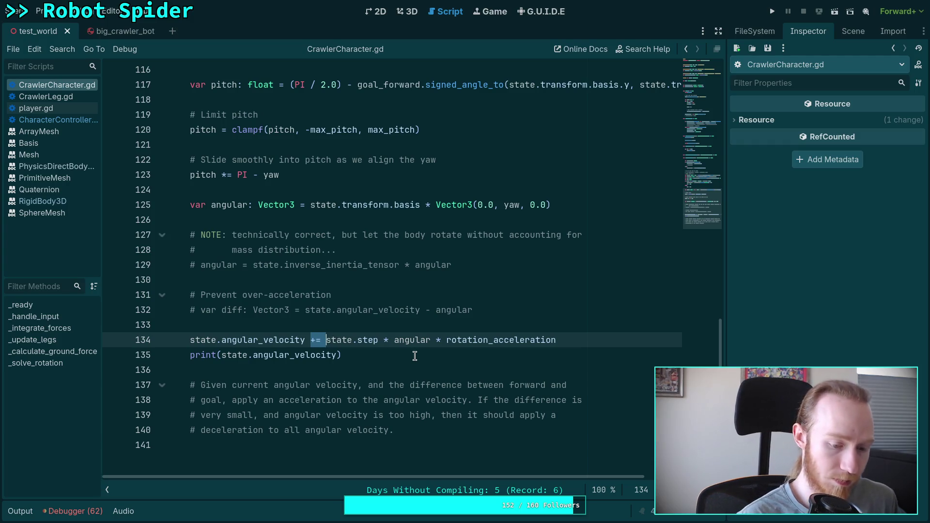
pyautogui.write('= ')
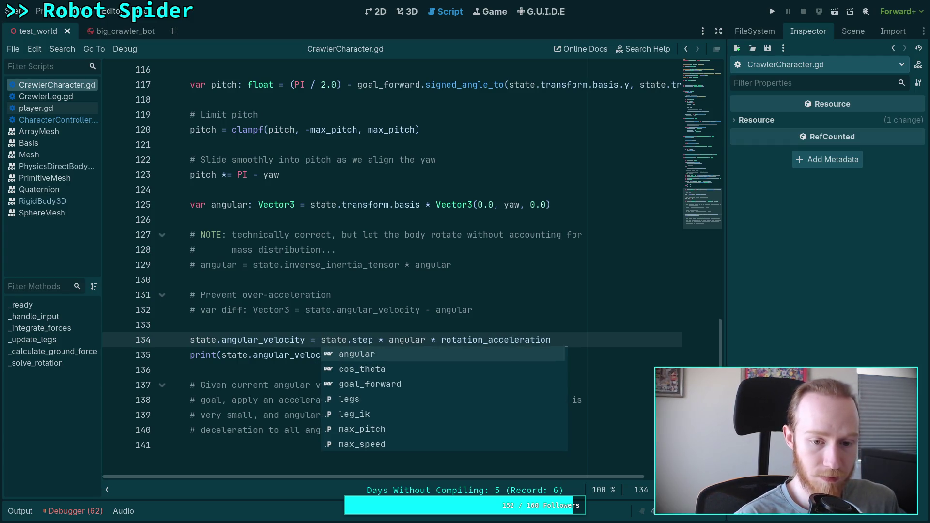
pyautogui.write('state.angular_velocity.mov')
pyautogui.press('Return')
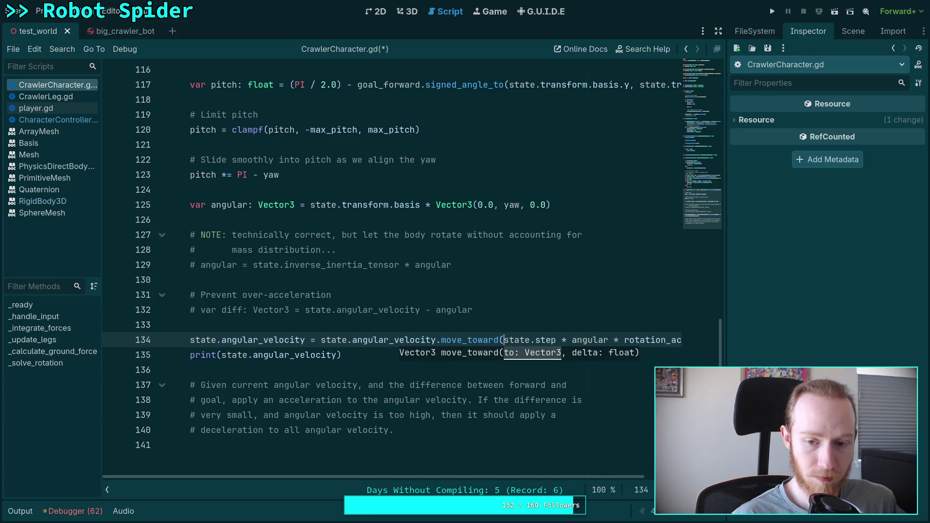
pyautogui.press('Return')
pyautogui.moveTo(278, 355); pyautogui.dragTo(212, 355)
pyautogui.press('BackSpace')
pyautogui.hotkey('ctrl', 'Right')
pyautogui.write(',')
pyautogui.press('Return')
pyautogui.write('state.step')
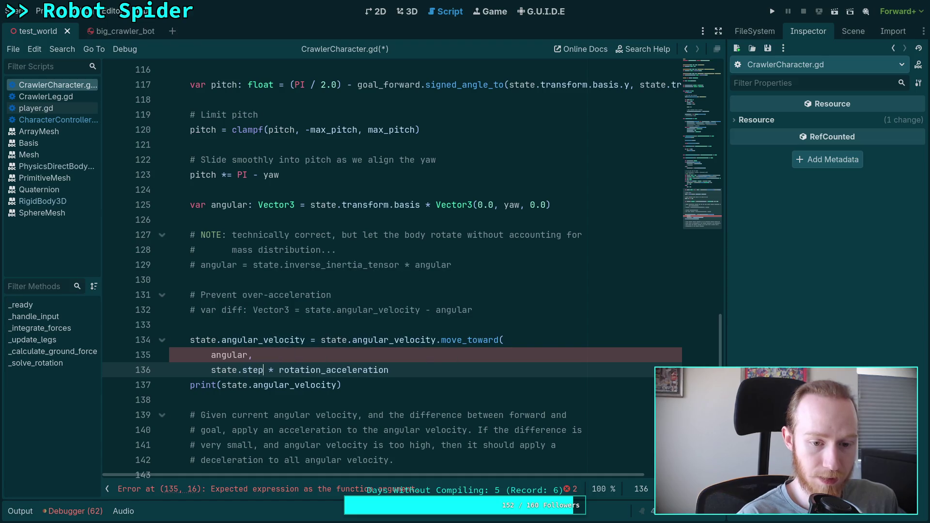
pyautogui.press('End')
pyautogui.press('Return')
pyautogui.write(')')
# Delete the print(state.angular_velocity) line, save the script, and run the game
pyautogui.hotkey('ctrl', 's')
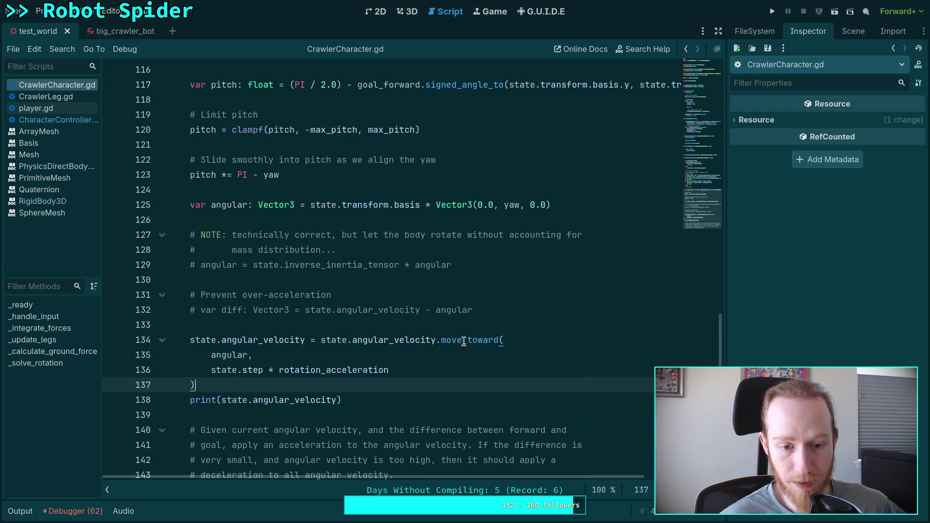
pyautogui.moveTo(464, 342)
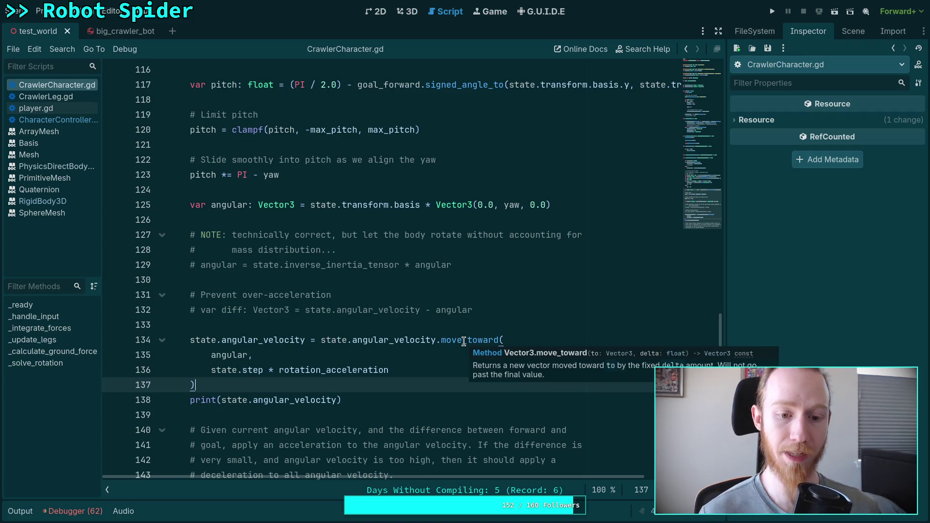
pyautogui.tripleClick(374, 390)
pyautogui.press('BackSpace')
pyautogui.press('BackSpace')
pyautogui.hotkey('ctrl', 's')
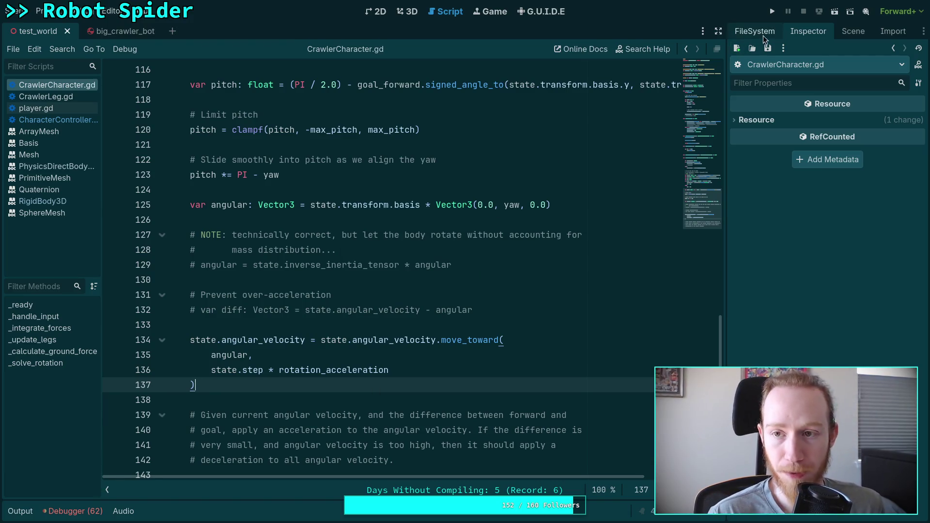
pyautogui.press('F5')
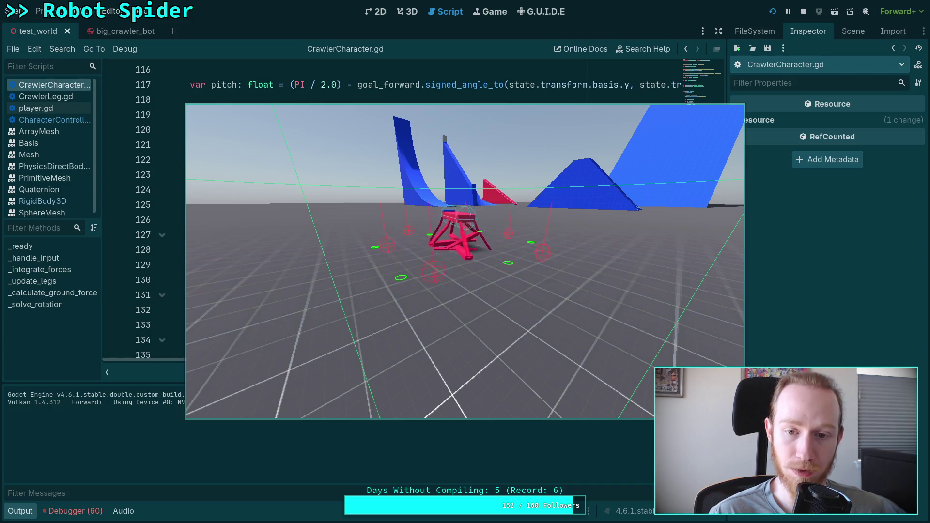
# Stop the running crawler test with F8
pyautogui.press('F8')
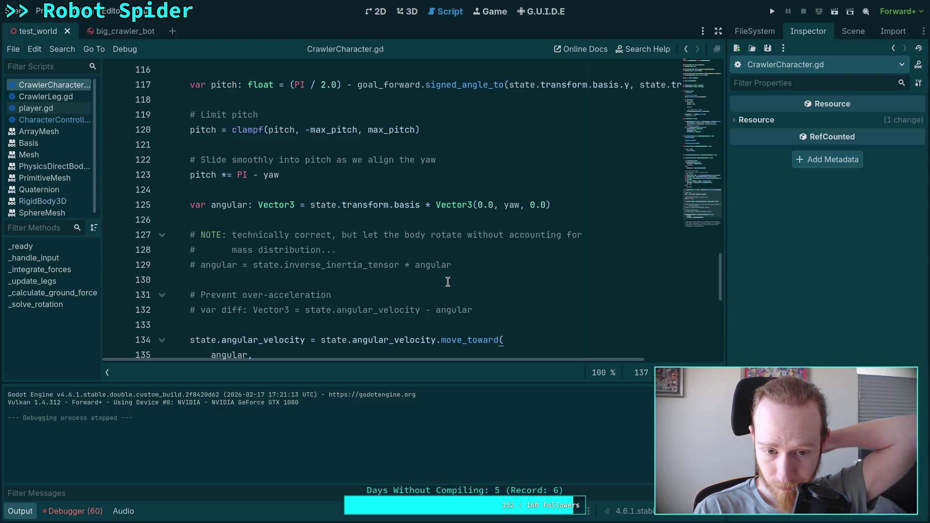
# Review the move_toward angular velocity update around lines 116–143, then switch to the GitHub reference
pyautogui.scroll(-1, 448, 282)
pyautogui.scroll(-3, 448, 282)
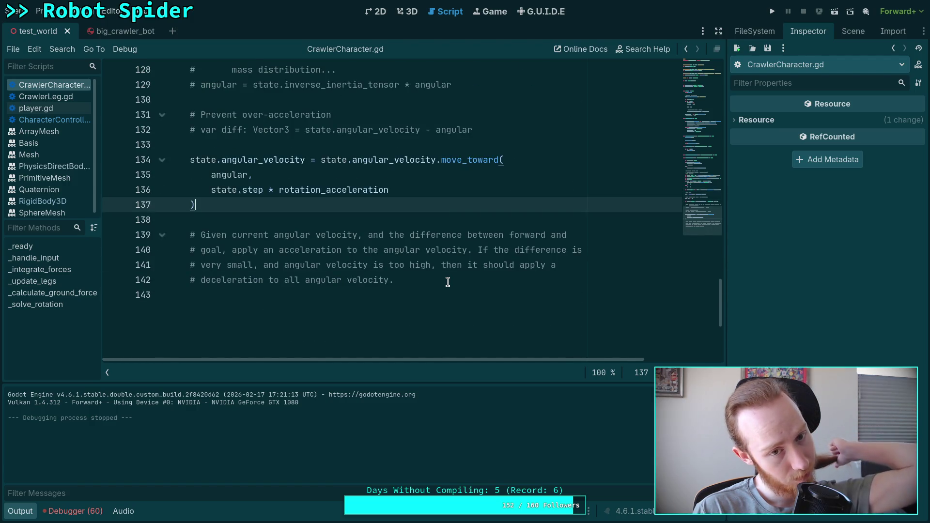
pyautogui.scroll(2, 446, 280)
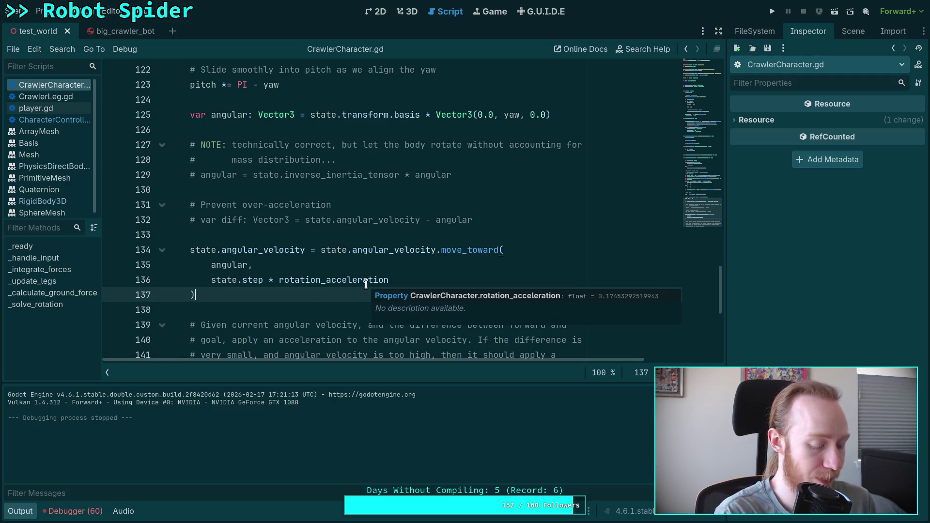
pyautogui.hotkey('alt', 'Tab')
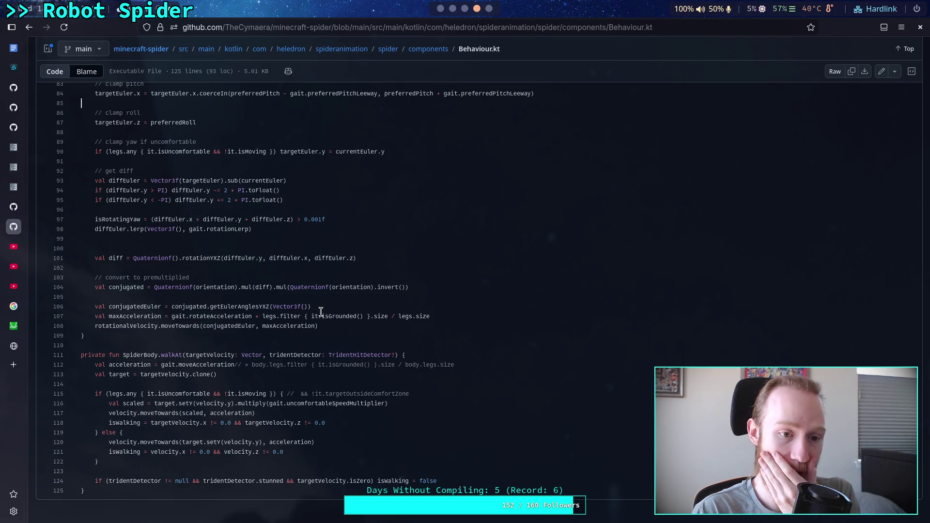
# Scroll up to rotateTowards and highlight conjugatedEuler on line 108, then return to Godot
pyautogui.scroll(2, 318, 300)
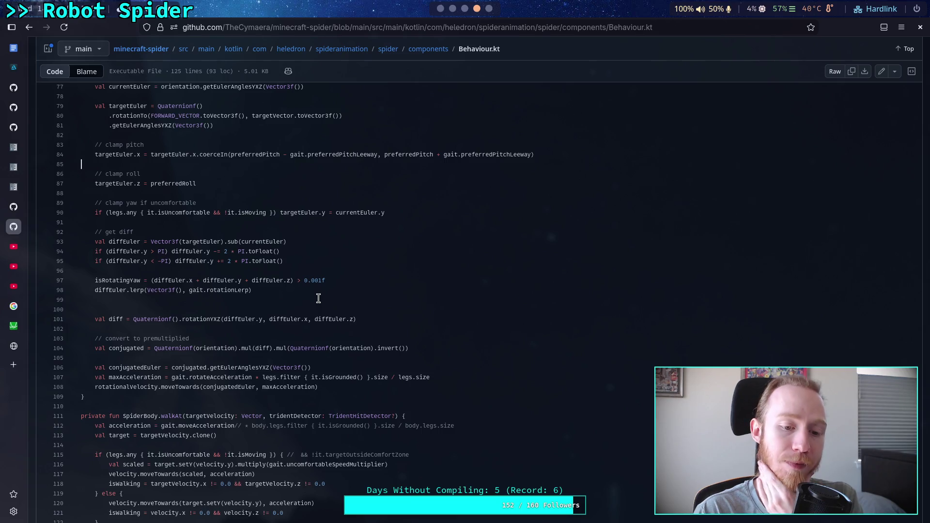
pyautogui.scroll(2, 307, 318)
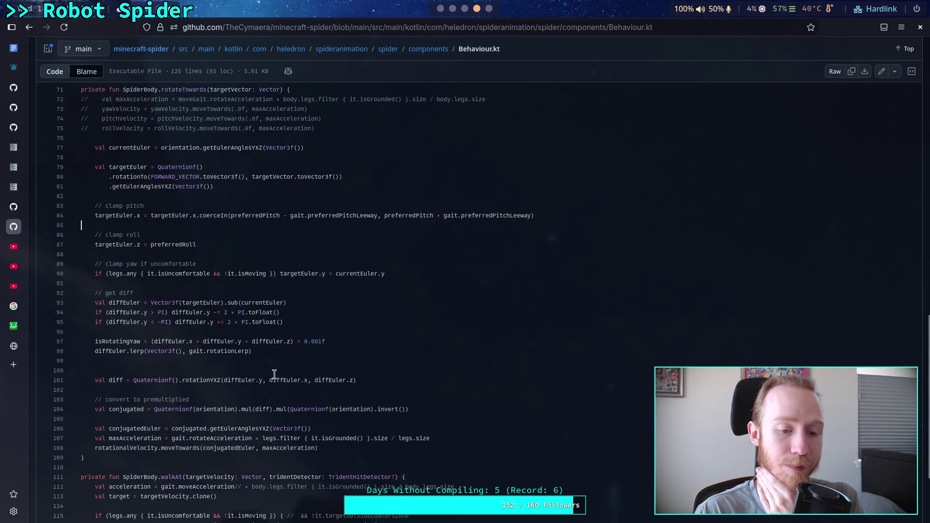
pyautogui.doubleClick(224, 451)
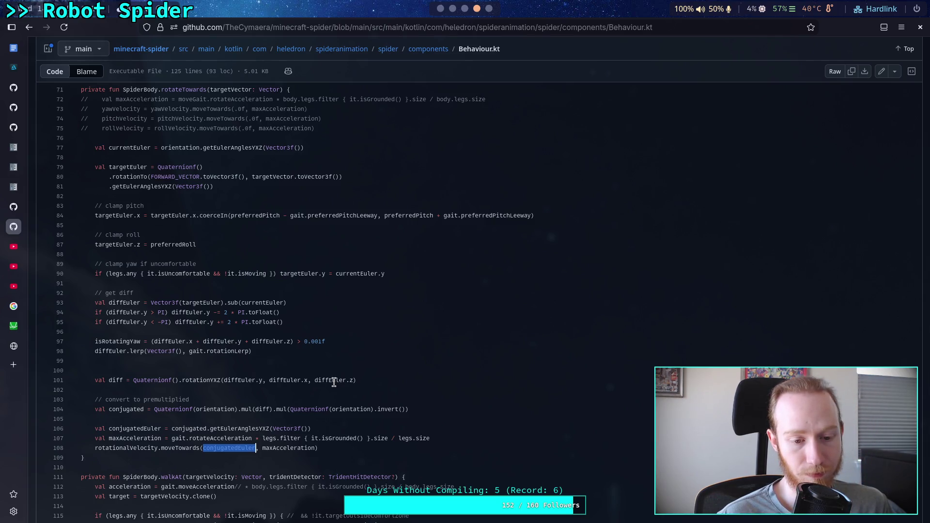
pyautogui.click(445, 13)
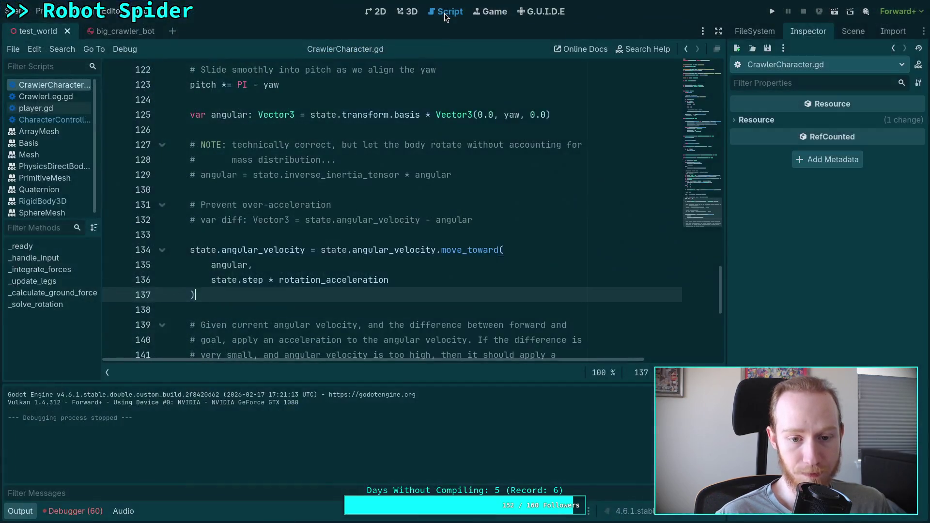
# Hide the output log and jump to the top of the script
pyautogui.click(14, 511)
pyautogui.scroll(2, 242, 410)
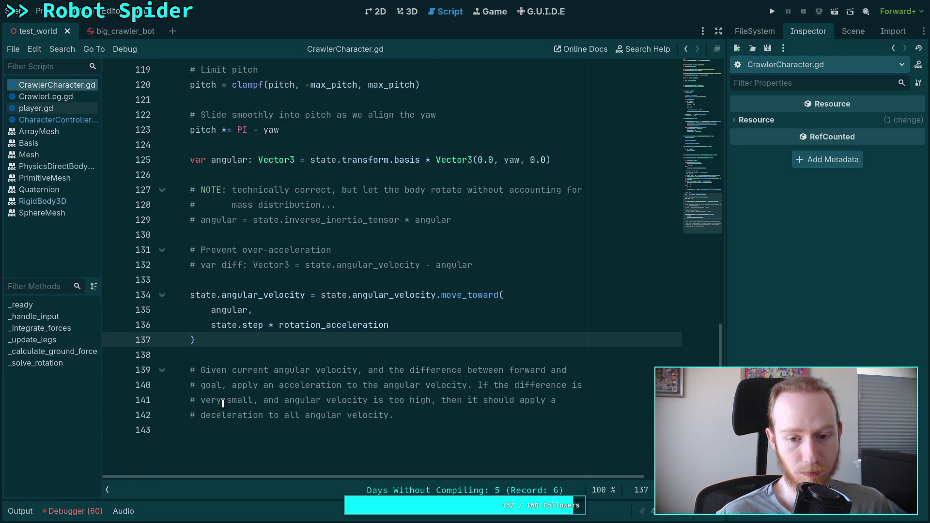
pyautogui.moveTo(703, 208); pyautogui.dragTo(702, 72)
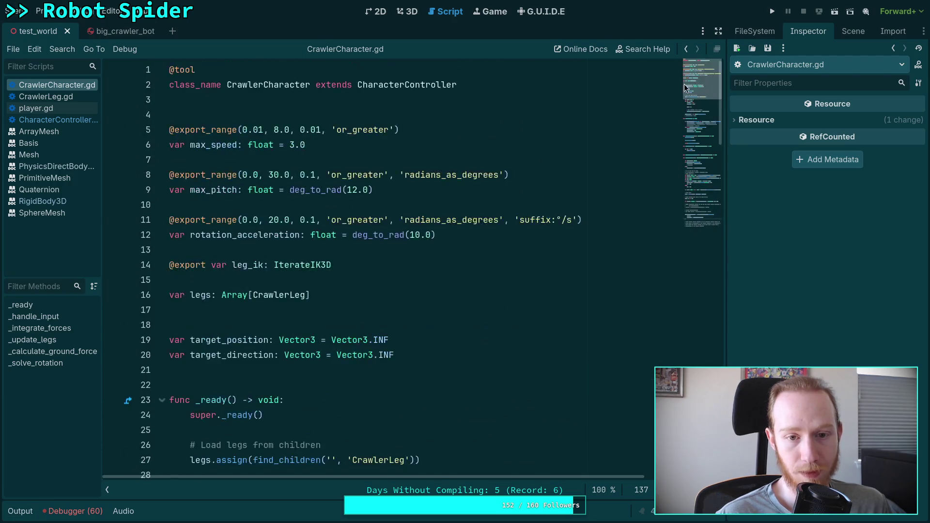
# Set CrawlerBot's Rotation Acceleration to 20 °/s in the Inspector and run the scene
pyautogui.click(851, 30)
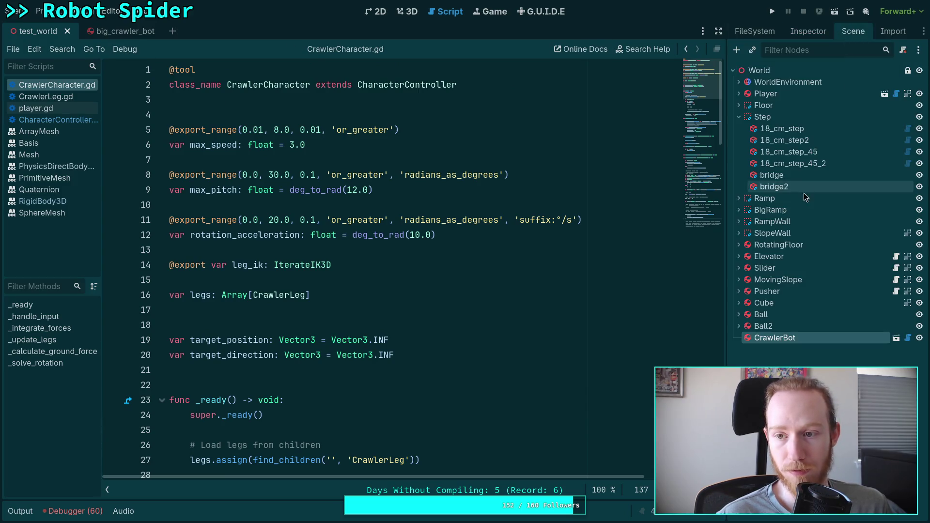
pyautogui.click(805, 30)
pyautogui.click(872, 152)
pyautogui.write('20')
pyautogui.press('Return')
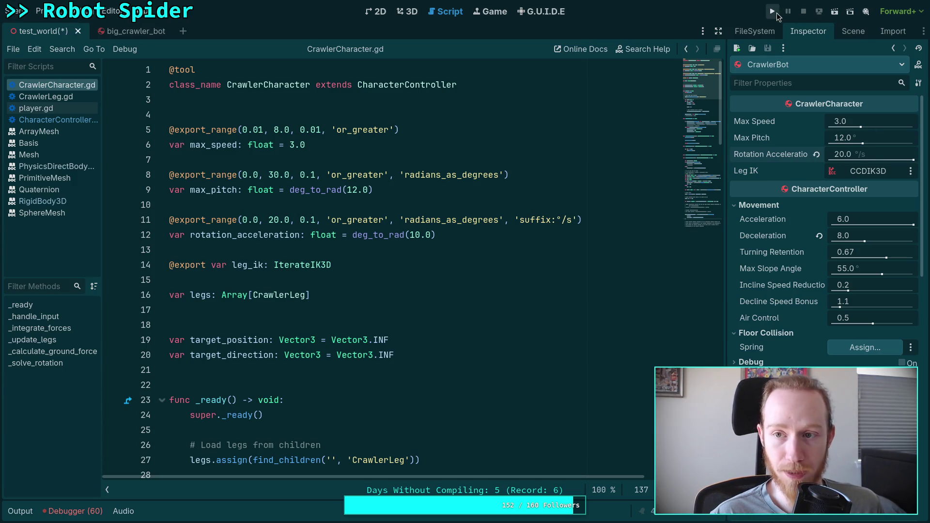
pyautogui.press('F5')
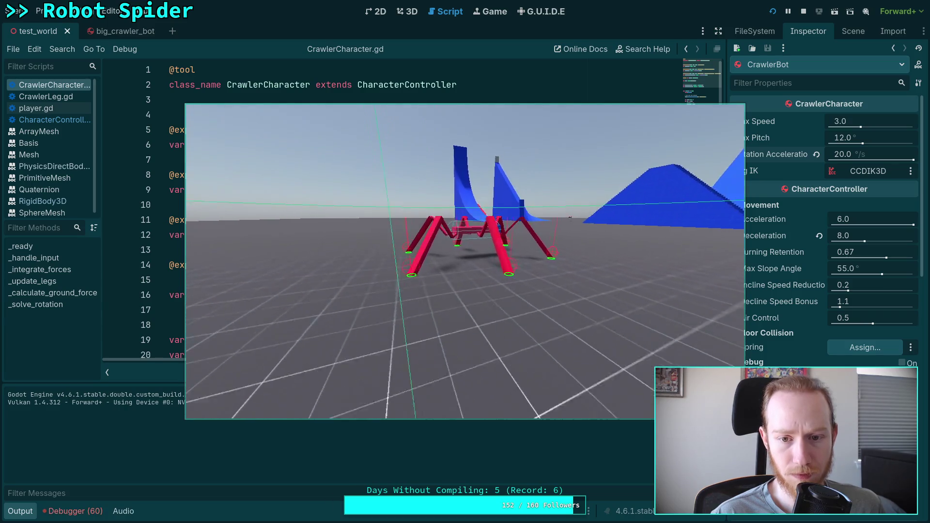
# Steer the spider with the D key to test turning at 20 °/s, then stop the game
pyautogui.press('d')
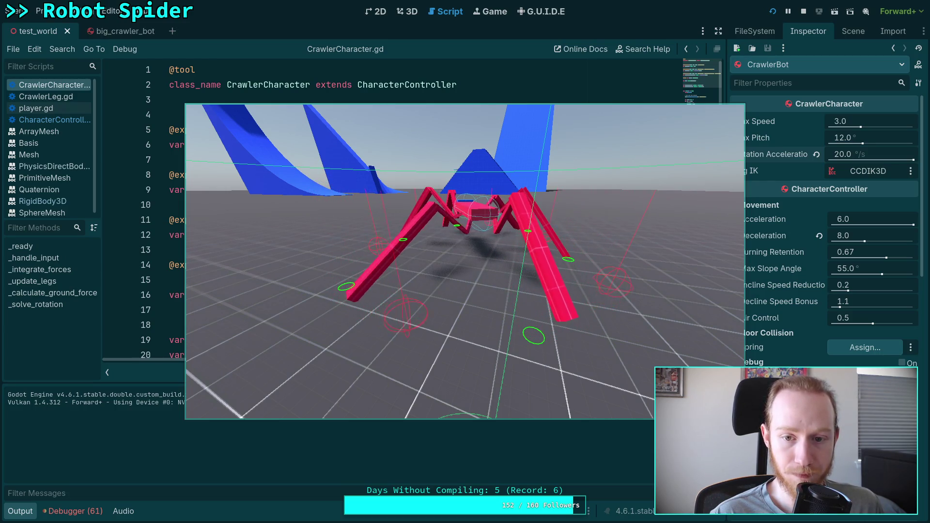
pyautogui.press('F8')
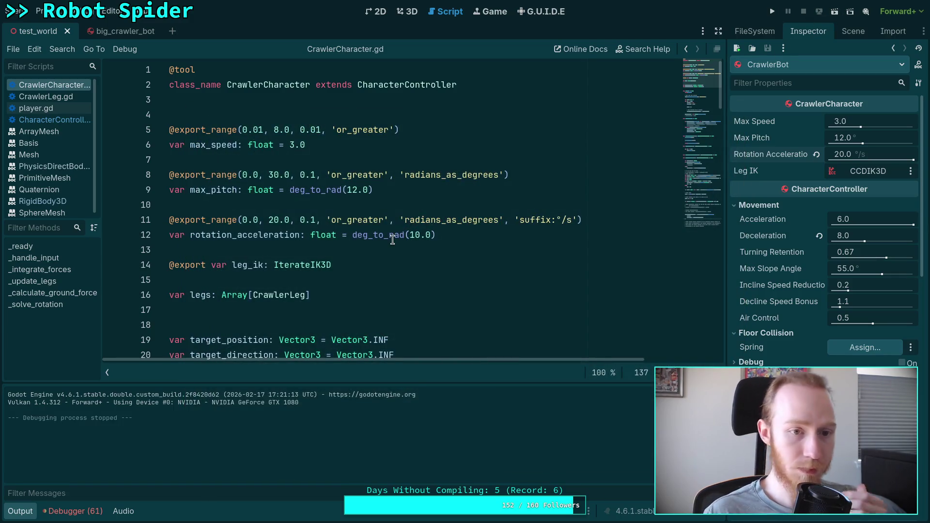
# Revert Rotation Acceleration to 10 °/s and move to the angular velocity code around line 134
pyautogui.click(816, 154)
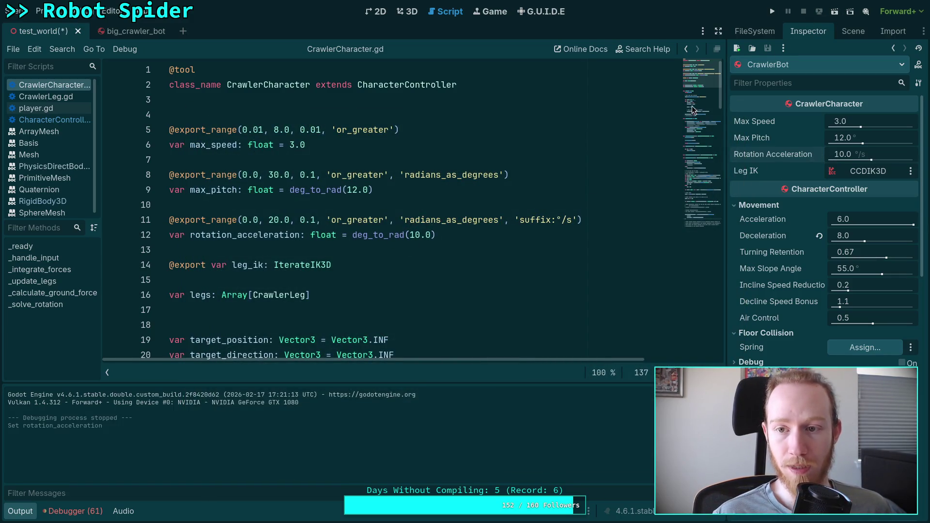
pyautogui.click(700, 125)
pyautogui.click(705, 220)
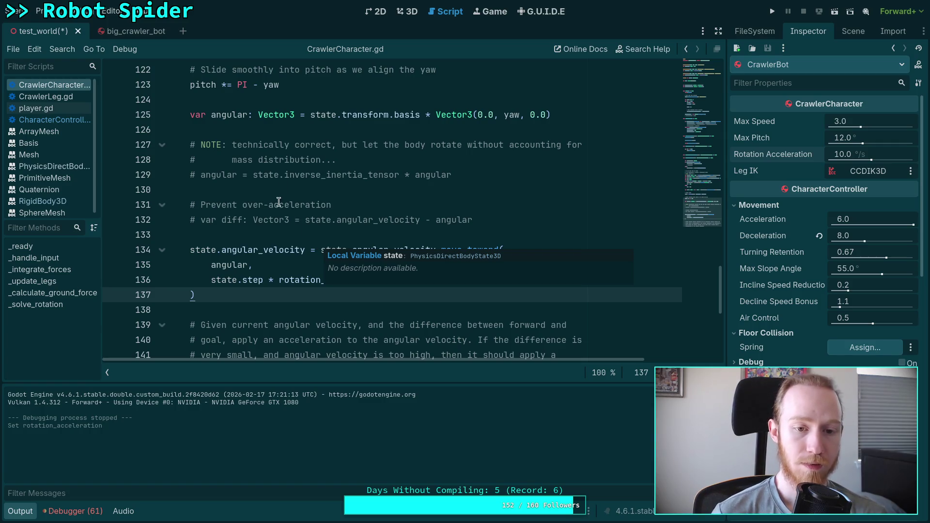
pyautogui.click(273, 234)
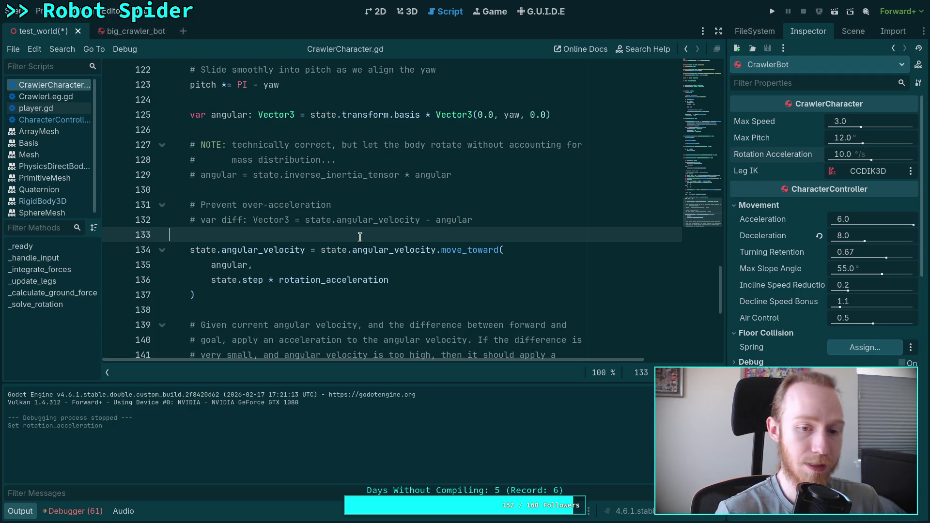
pyautogui.press('Down')
pyautogui.press('Down')
pyautogui.press('Down')
pyautogui.press('Down')
pyautogui.press('Down')
# Add an 'if angular_velocity > angular * state.step:' check after the move_toward call
pyautogui.press('Return')
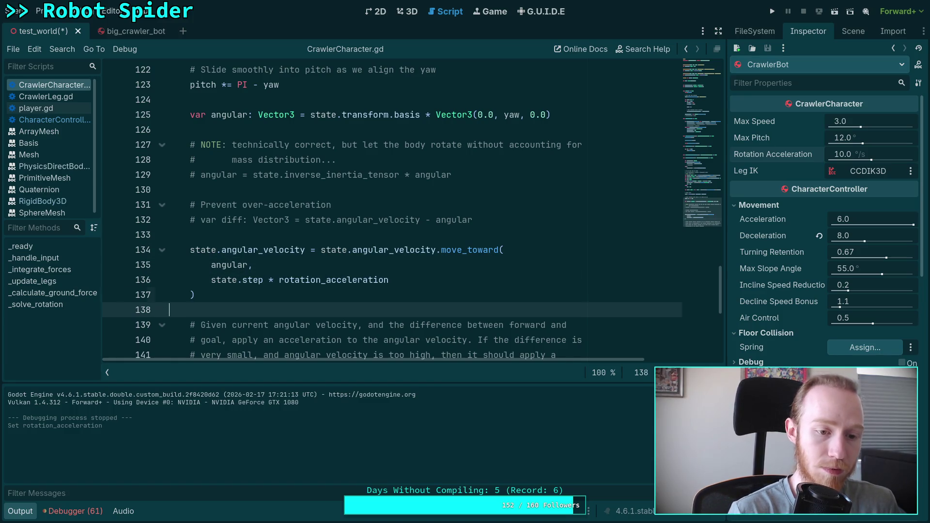
pyautogui.press('Return')
pyautogui.press('Up')
pyautogui.write('if ')
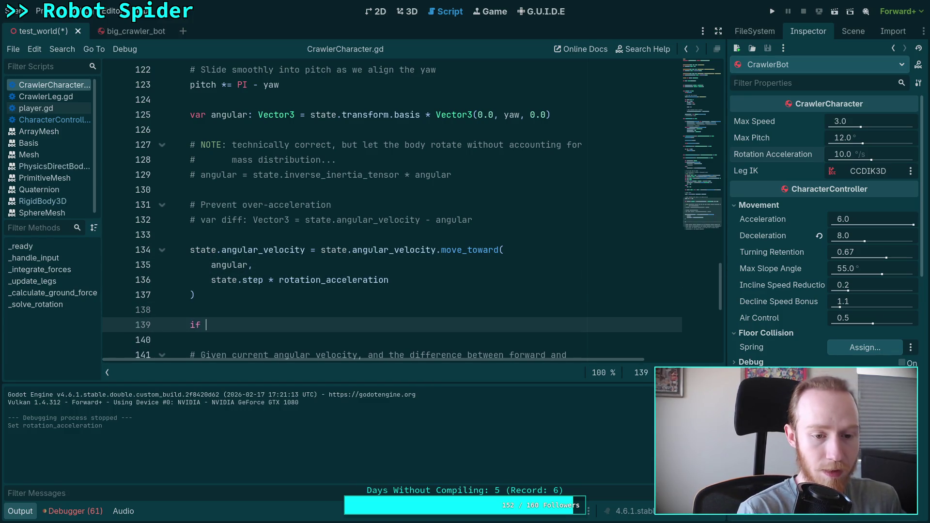
pyautogui.write('state.ang')
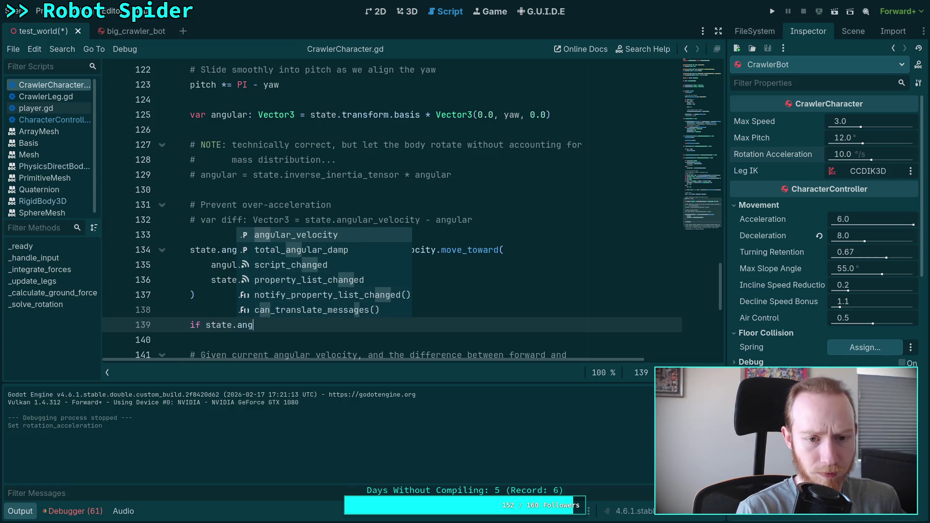
pyautogui.press('Return')
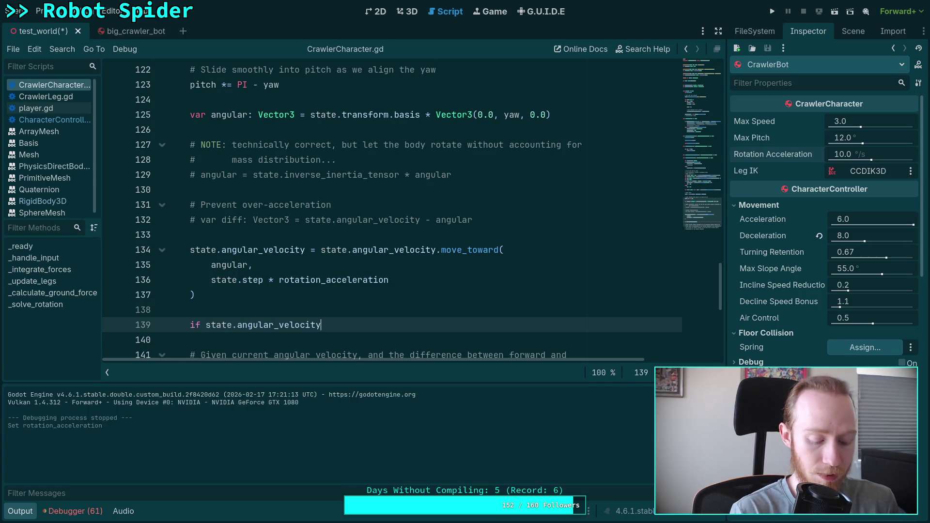
pyautogui.write('>')
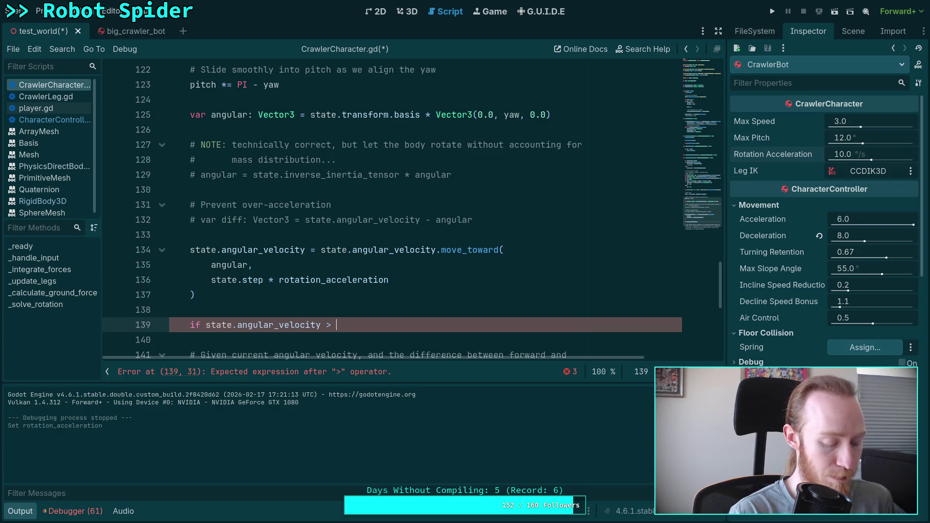
pyautogui.write('angular_velocity > a')
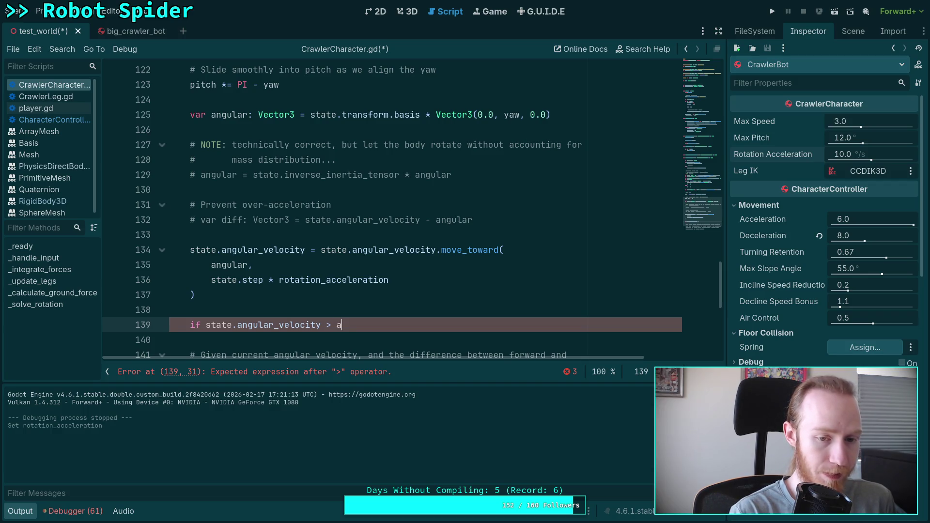
pyautogui.write('ngular ')
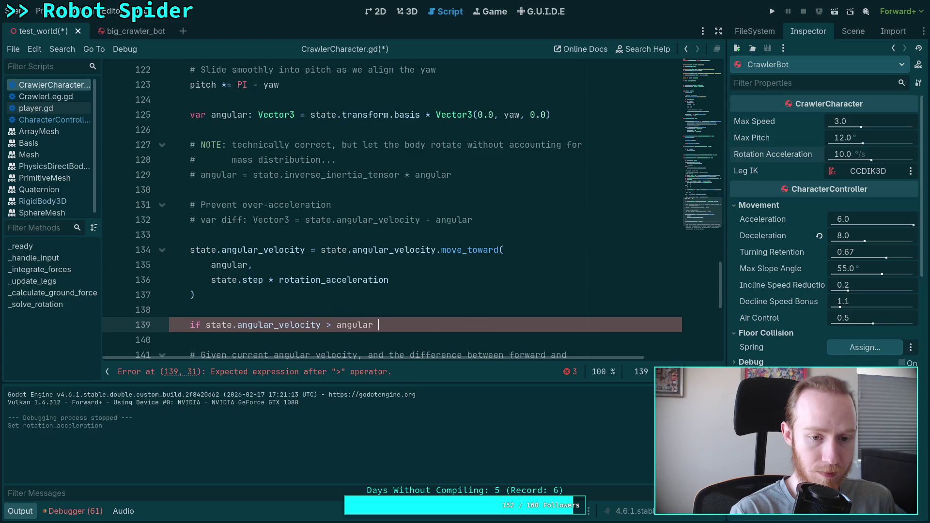
pyautogui.write('* state.step:')
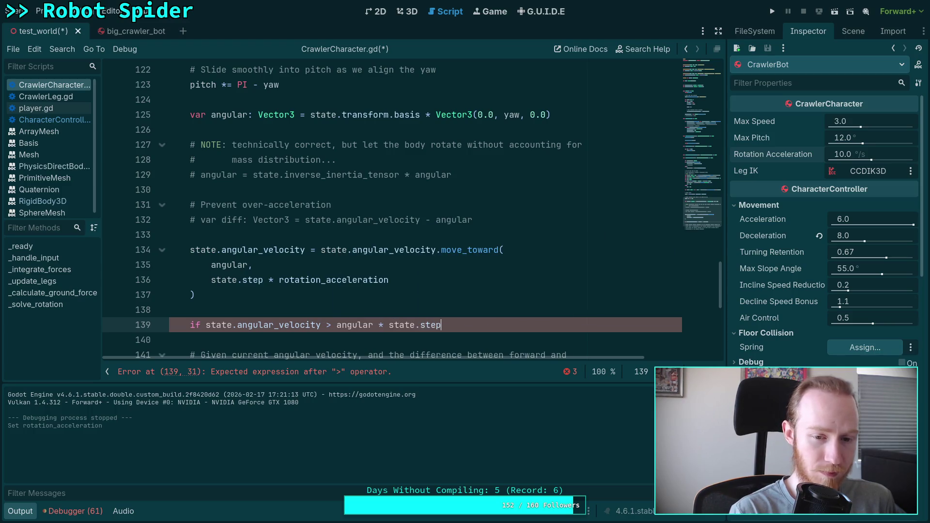
pyautogui.press('Return')
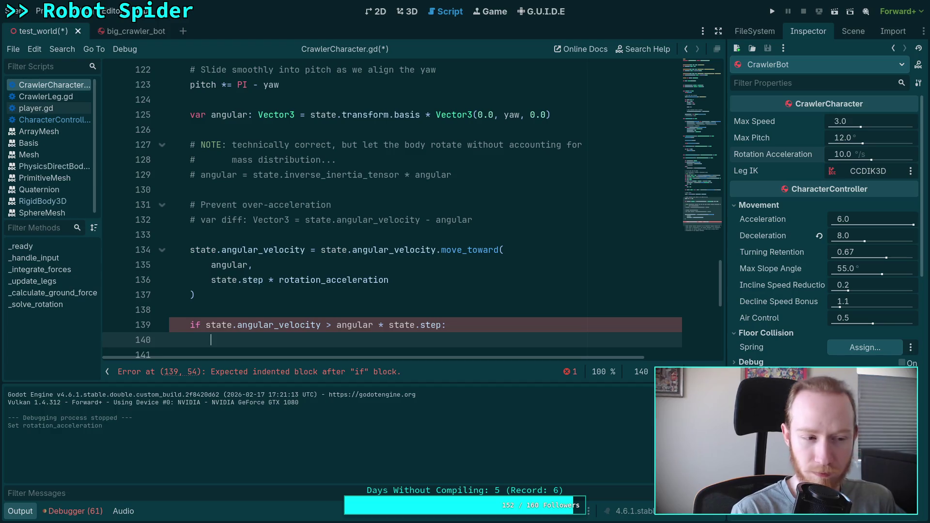
# Print '???' inside the check, save the script, and run the project
pyautogui.write('print(')
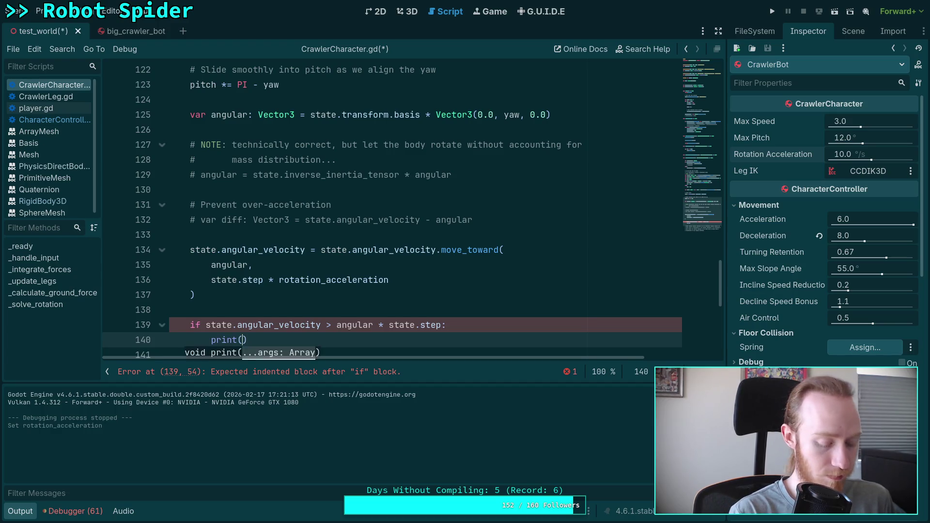
pyautogui.write("'???")
pyautogui.hotkey('ctrl', 's')
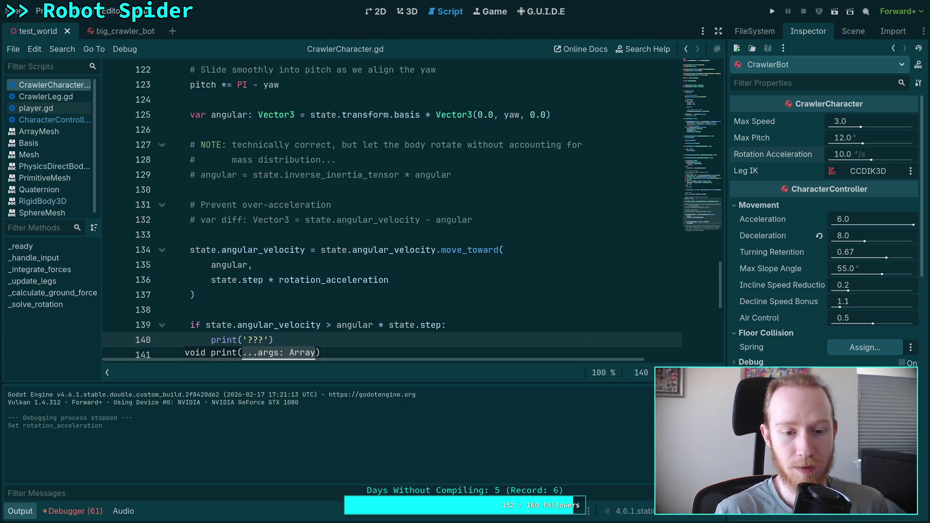
pyautogui.press('F5')
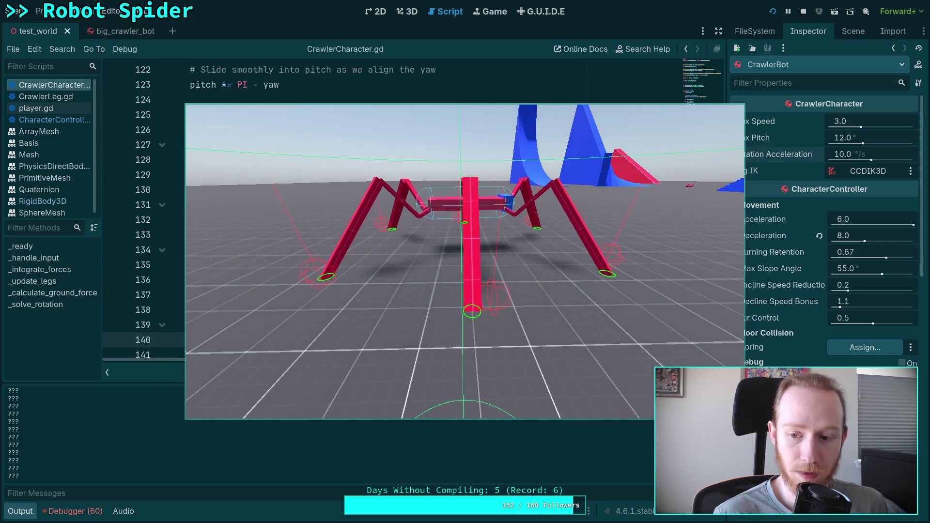
# Stop the running spider game once the output fills with '???' lines
pyautogui.press('F8')
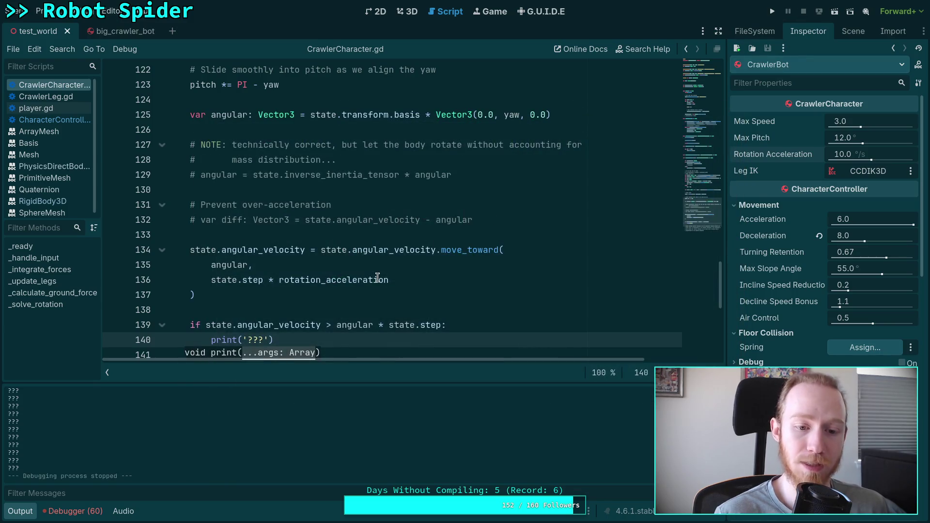
# Change line 139 to compare angular_velocity.y with angular.y * state.step, save, and relaunch the game
pyautogui.scroll(-2, 380, 286)
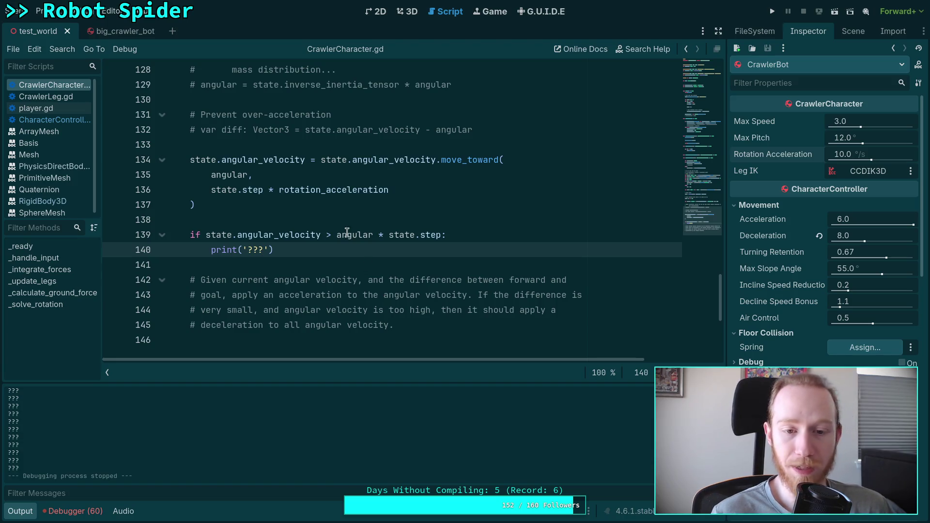
pyautogui.click(322, 235)
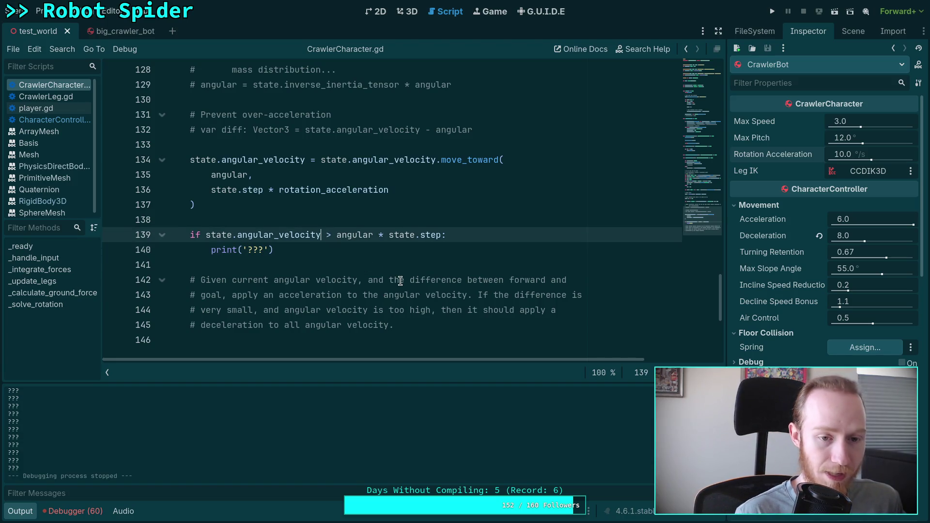
pyautogui.write('.')
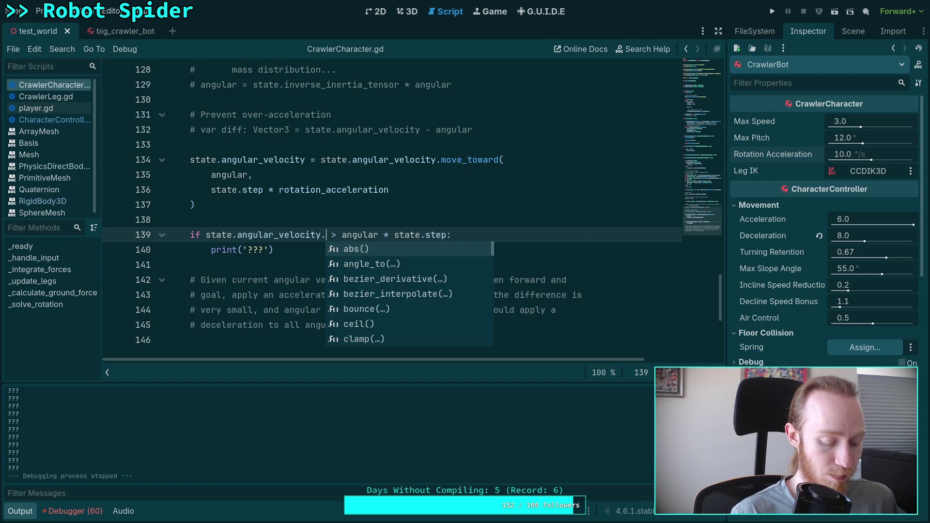
pyautogui.write('y')
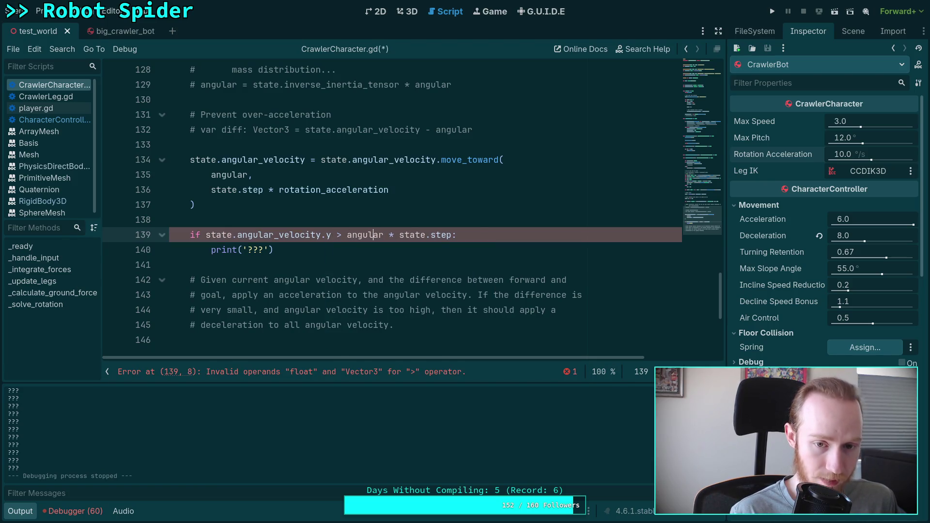
pyautogui.write('.y')
pyautogui.hotkey('ctrl', '-')
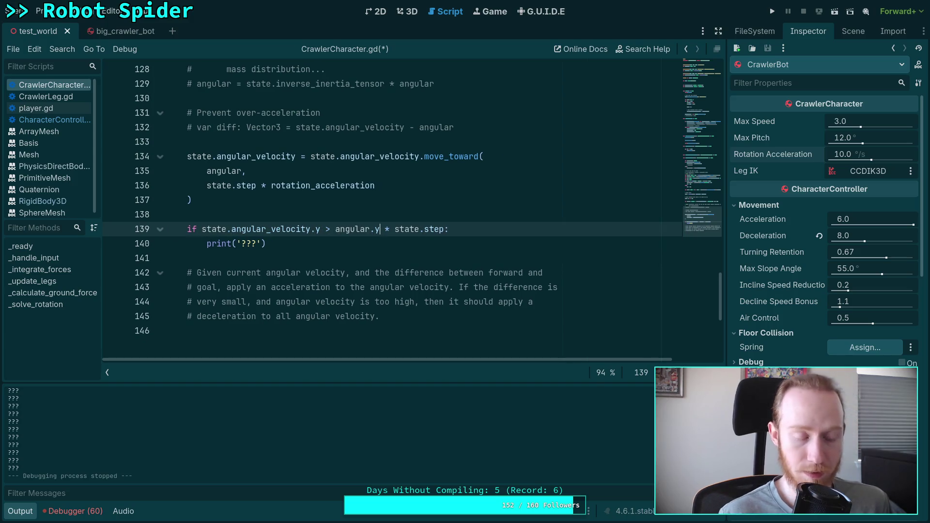
pyautogui.hotkey('ctrl', '0')
pyautogui.hotkey('ctrl', 's')
pyautogui.click(772, 11)
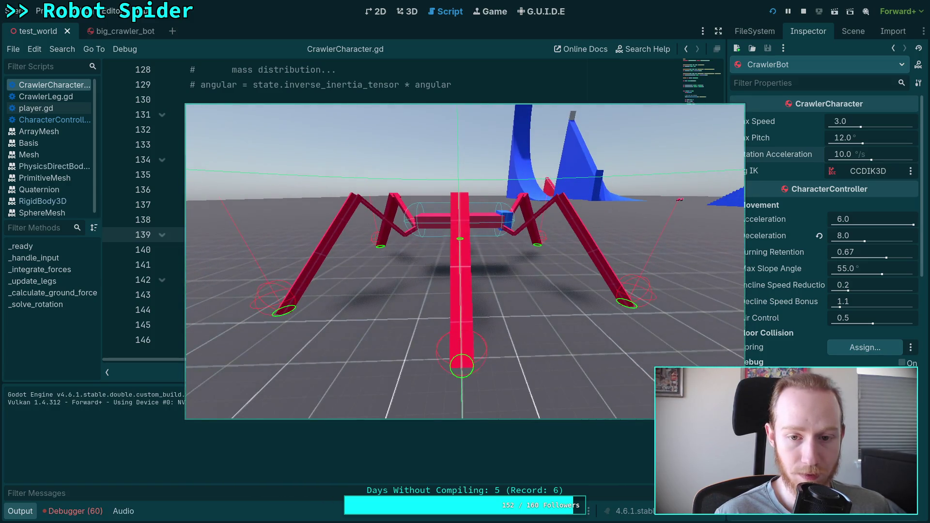
# Stop the relaunched spider game from the top toolbar
pyautogui.click(804, 11)
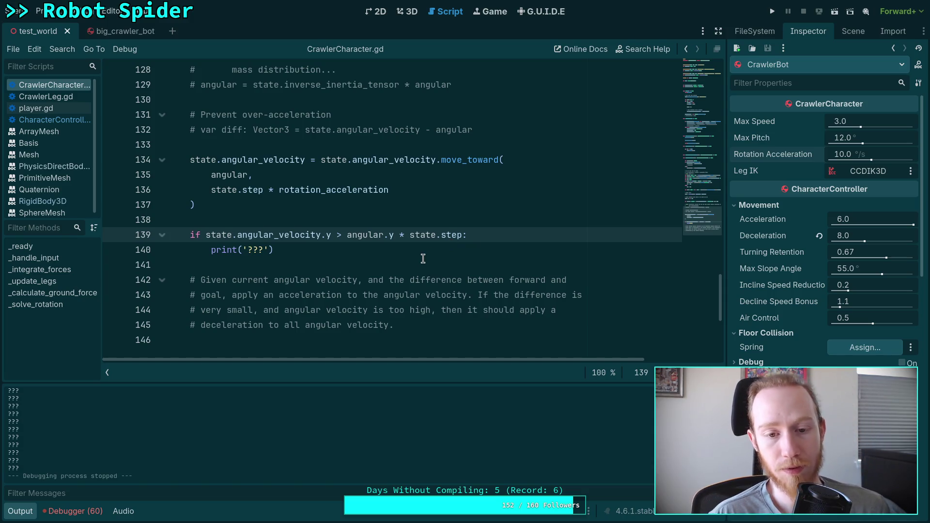
# Replace the if block on lines 139–140 with print(angular), save, then run and stop the game
pyautogui.moveTo(296, 247); pyautogui.dragTo(192, 234)
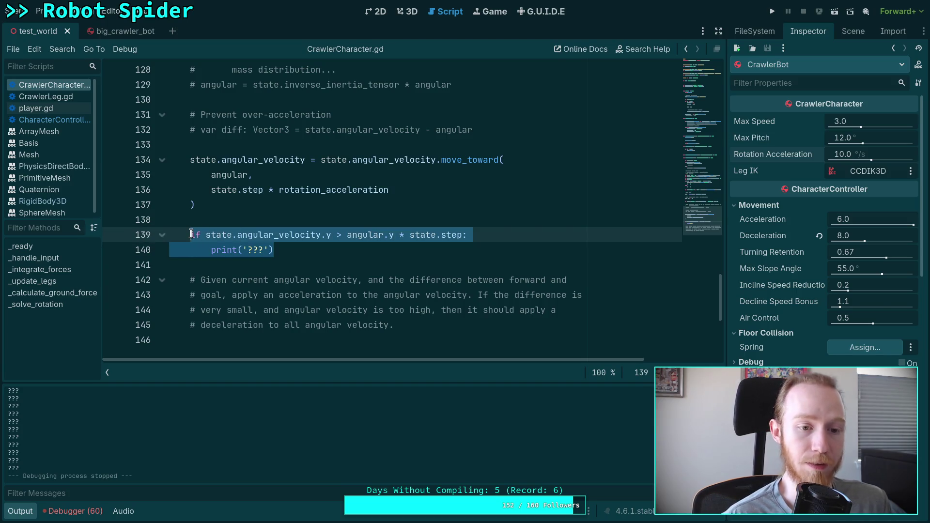
pyautogui.write('print(a')
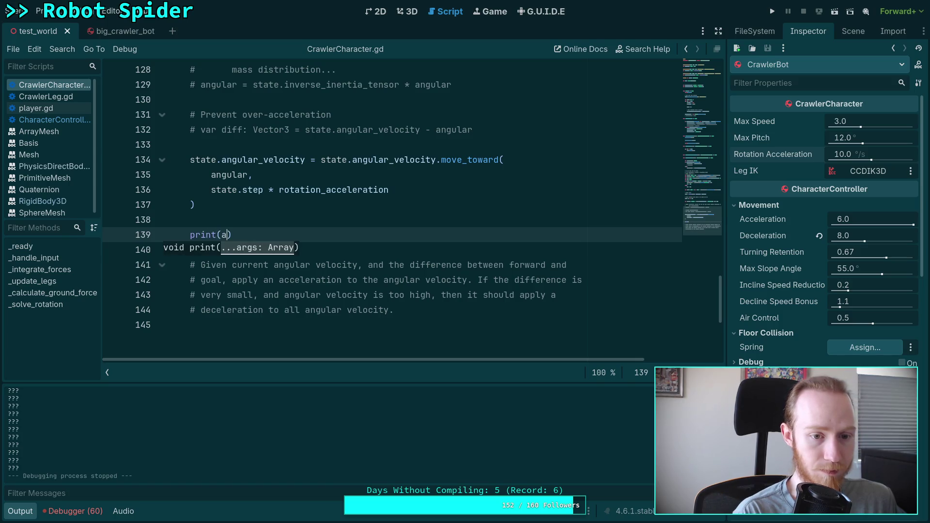
pyautogui.write('ngular')
pyautogui.hotkey('ctrl', 's')
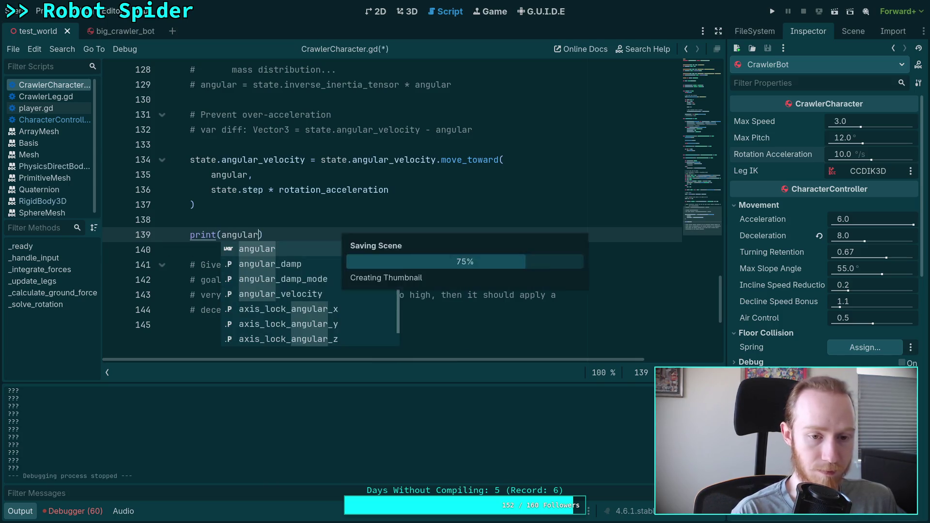
pyautogui.click(242, 219)
pyautogui.click(773, 11)
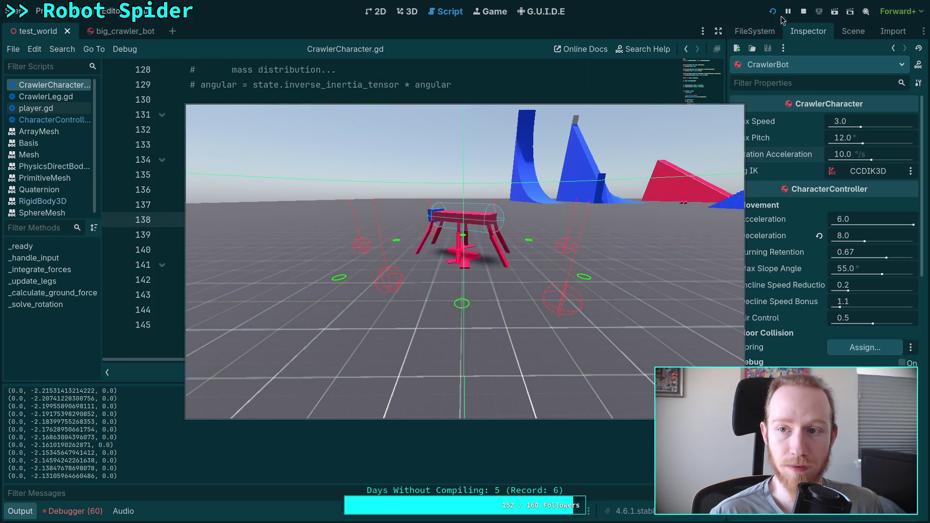
pyautogui.click(803, 13)
# Review the xz_dot, cos_theta and yaw = 0.0 lines (107–113) of the yaw calculation
pyautogui.scroll(3, 332, 329)
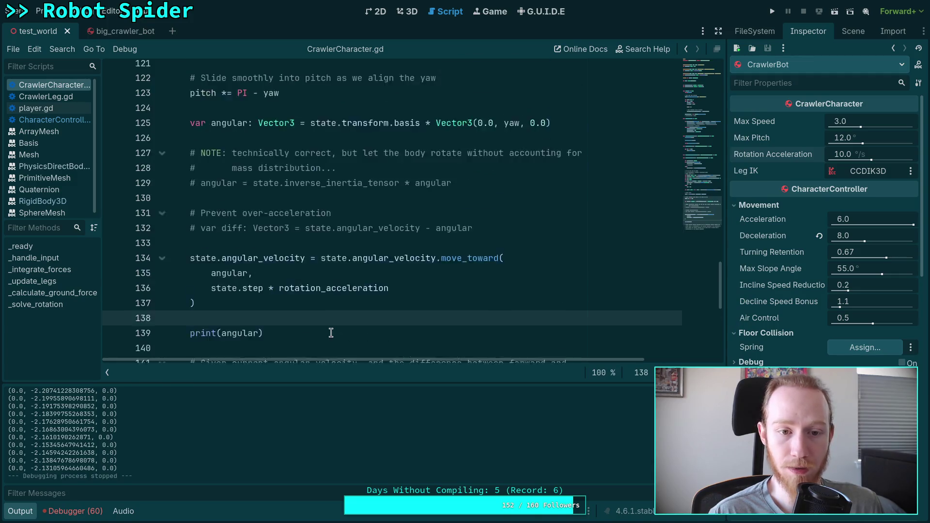
pyautogui.scroll(-1, 324, 320)
pyautogui.scroll(5, 322, 318)
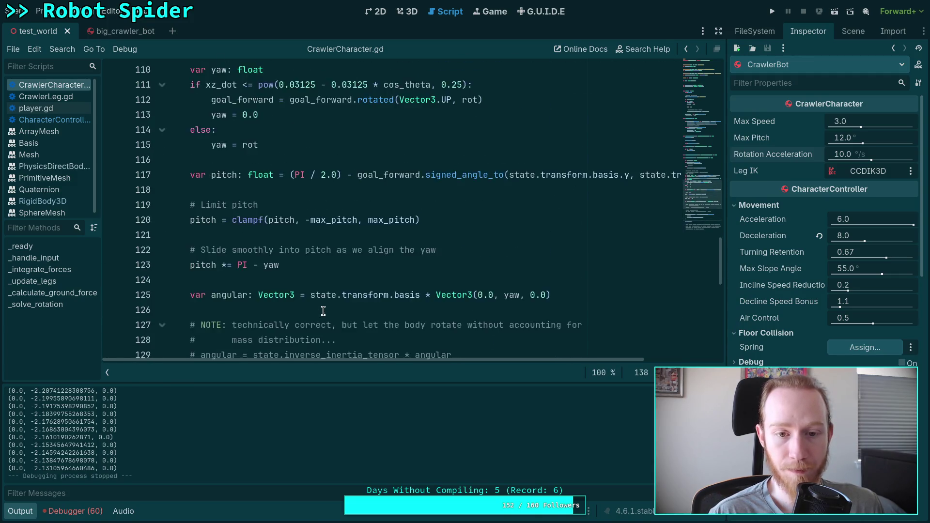
pyautogui.scroll(5, 310, 317)
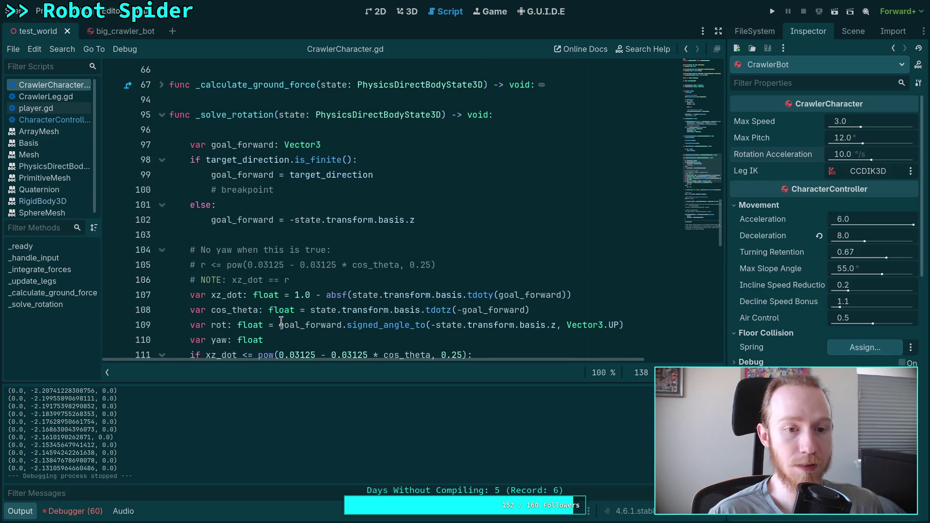
pyautogui.scroll(-3, 297, 315)
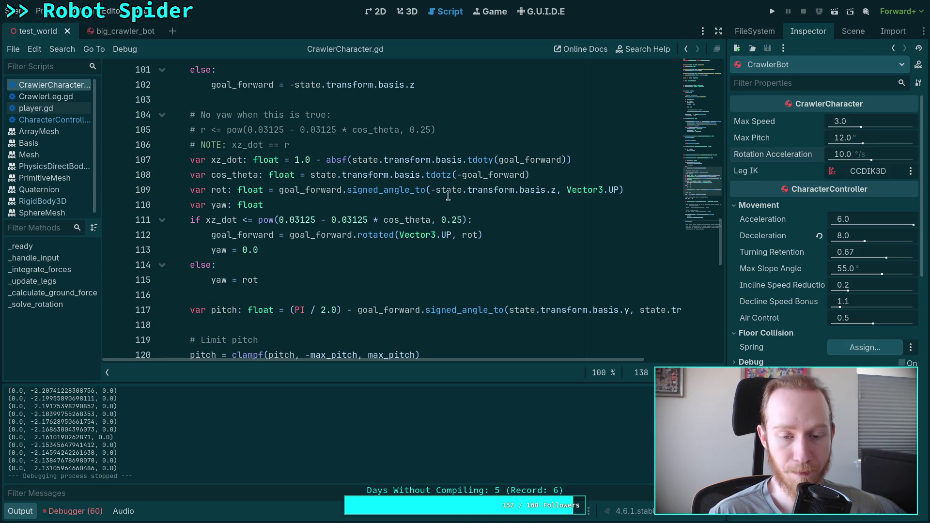
pyautogui.click(471, 162)
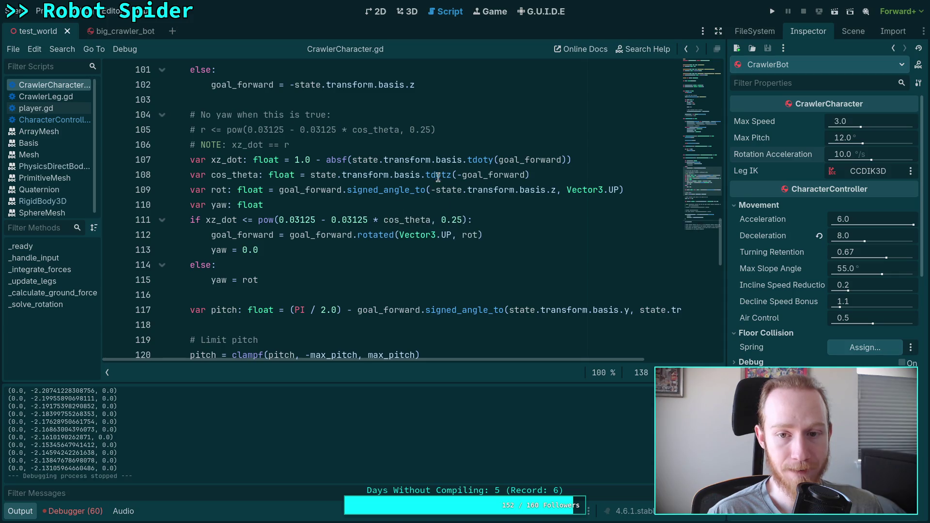
pyautogui.click(311, 175)
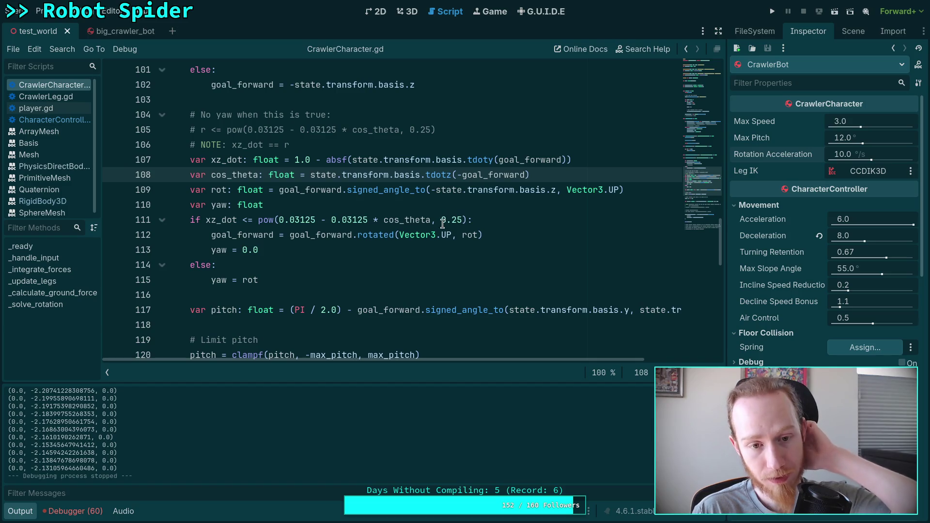
pyautogui.click(346, 249)
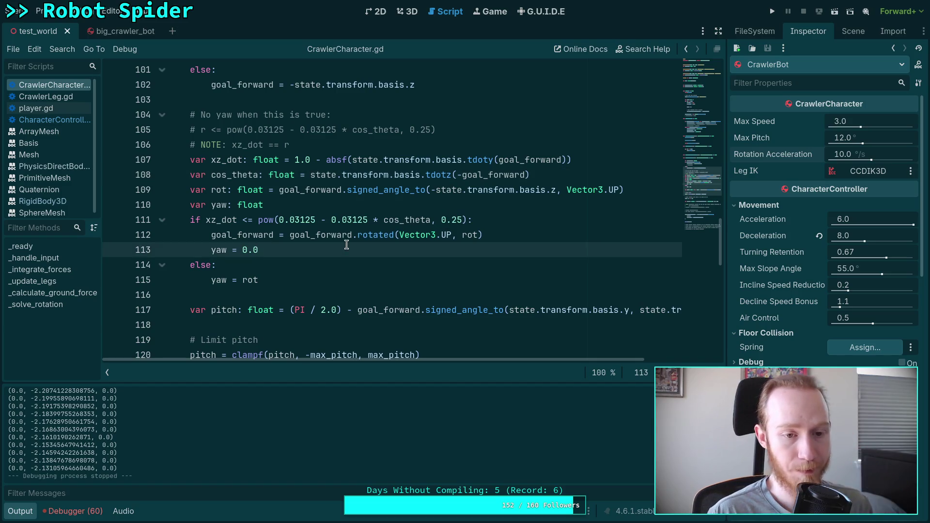
# Select rot on line 115, then move to the yaw assignment at the line start
pyautogui.scroll(-1, 353, 243)
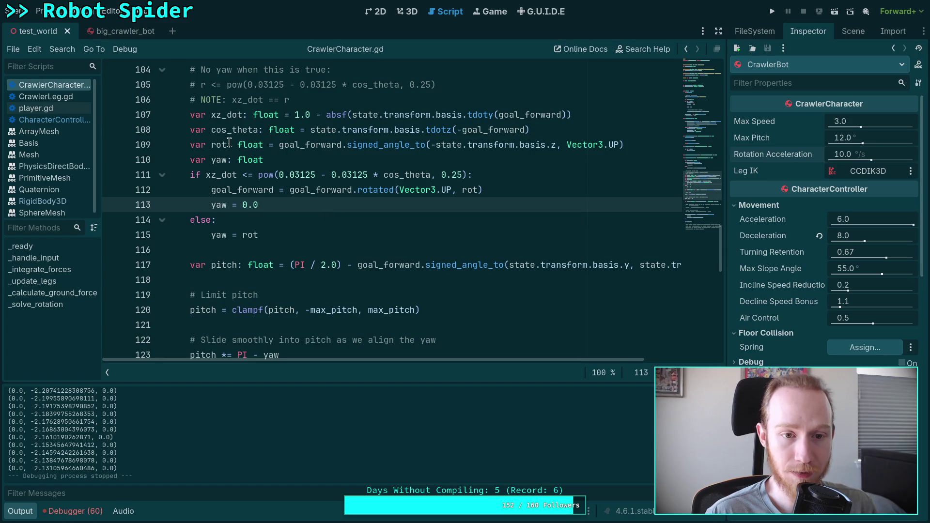
pyautogui.scroll(-2, 488, 304)
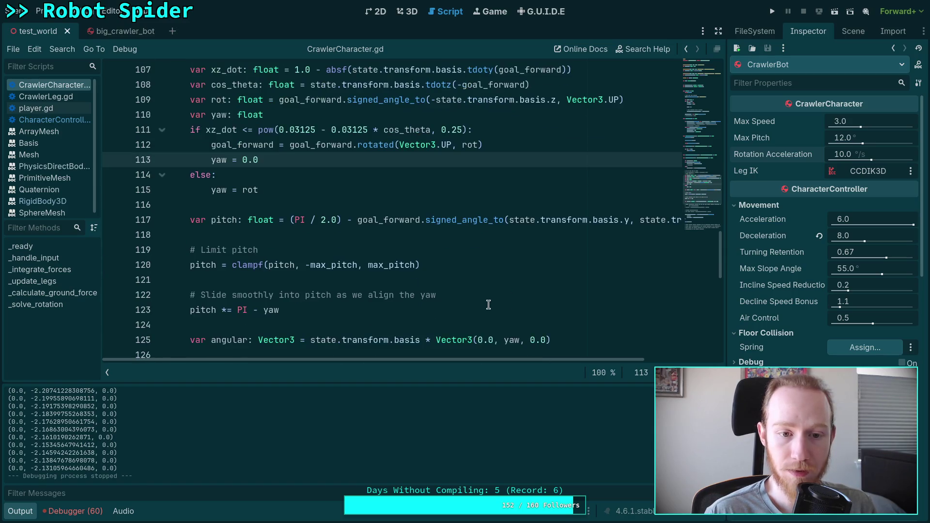
pyautogui.scroll(2, 489, 305)
pyautogui.doubleClick(248, 235)
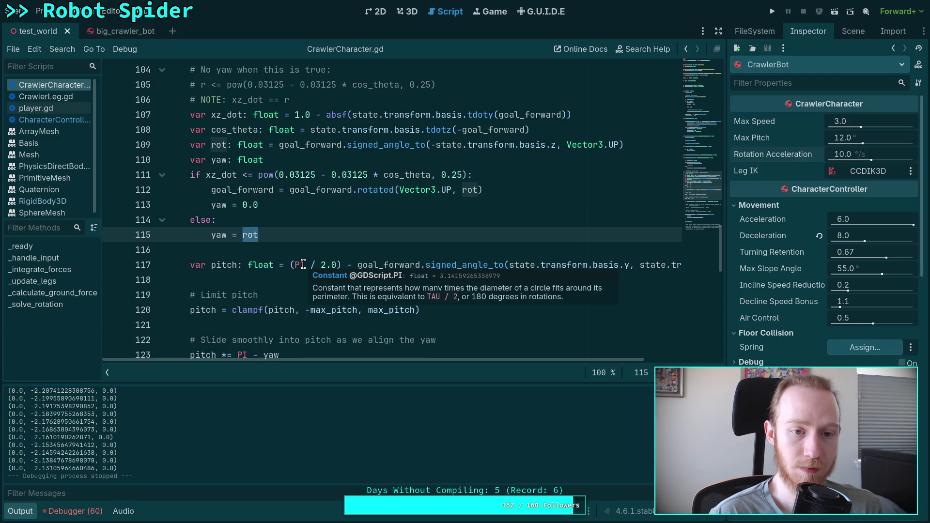
pyautogui.press('Home')
# Highlight yaw on line 115, run the game to log angular vectors, then stop it
pyautogui.hotkey('ctrl', 'shift', 'Right')
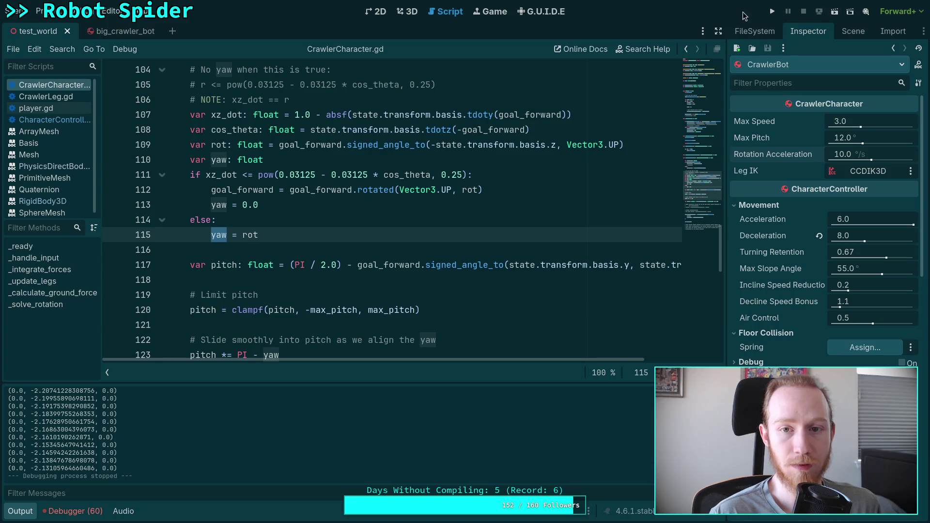
pyautogui.click(773, 11)
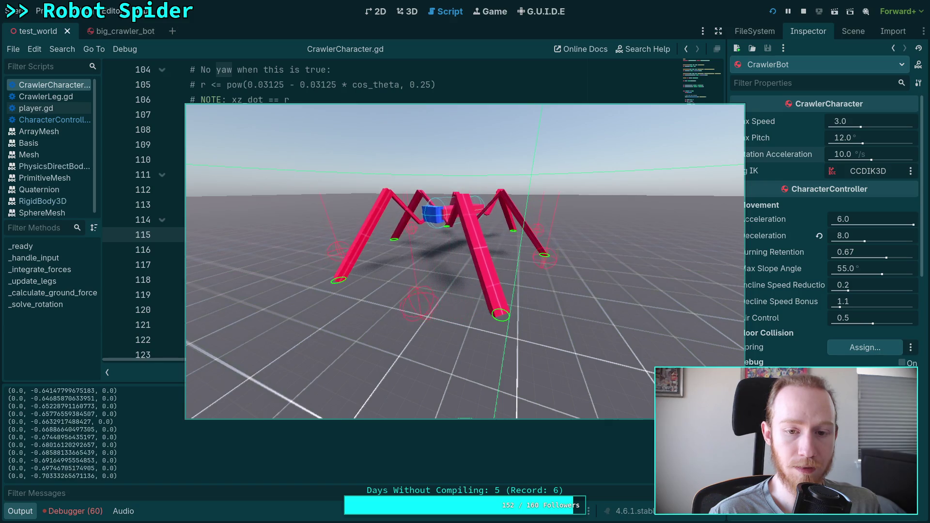
pyautogui.click(803, 10)
pyautogui.scroll(-5, 470, 216)
pyautogui.scroll(-1, 450, 231)
pyautogui.scroll(5, 394, 227)
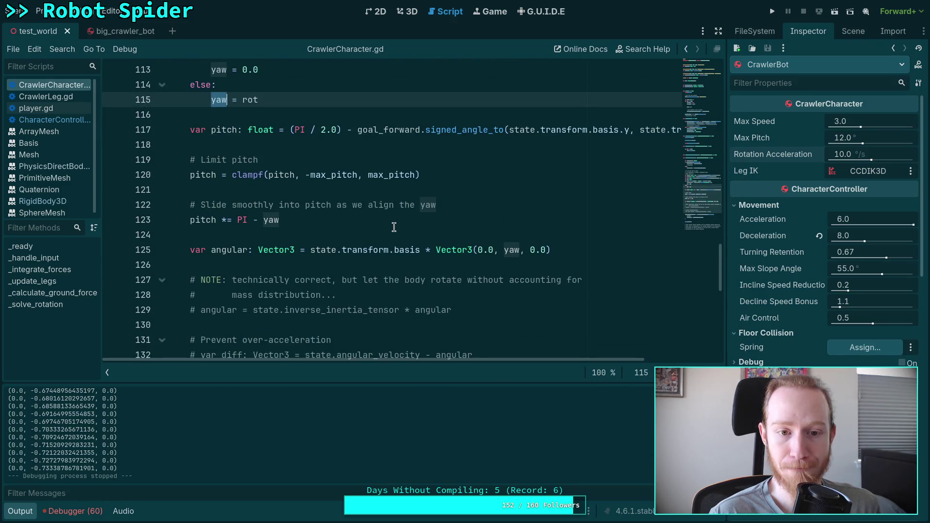
pyautogui.scroll(3, 394, 227)
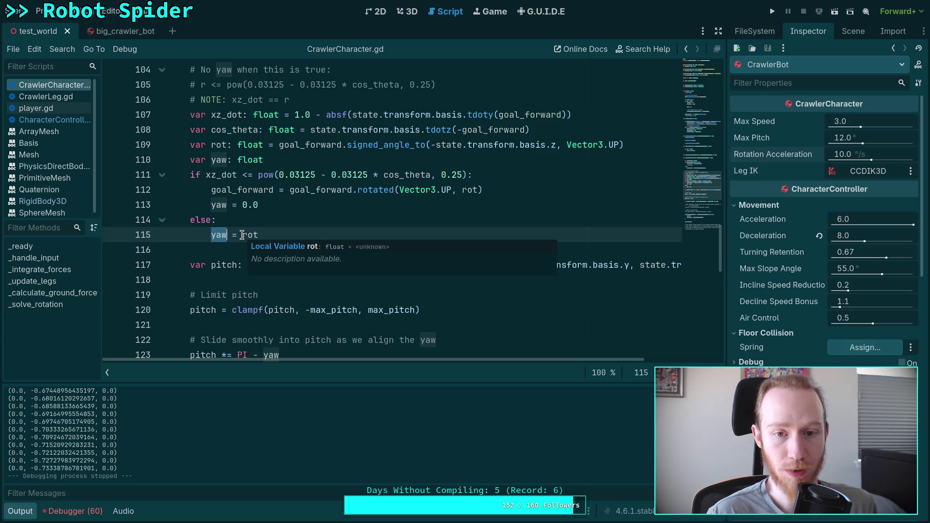
# Remove the minus before state.transform.basis.z on line 109 and test-run the spider twice
pyautogui.click(438, 145)
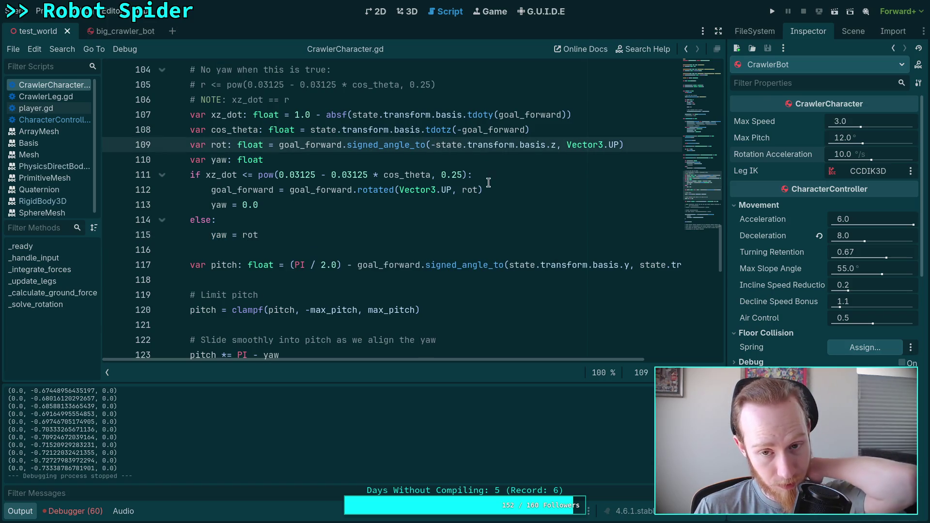
pyautogui.press('BackSpace')
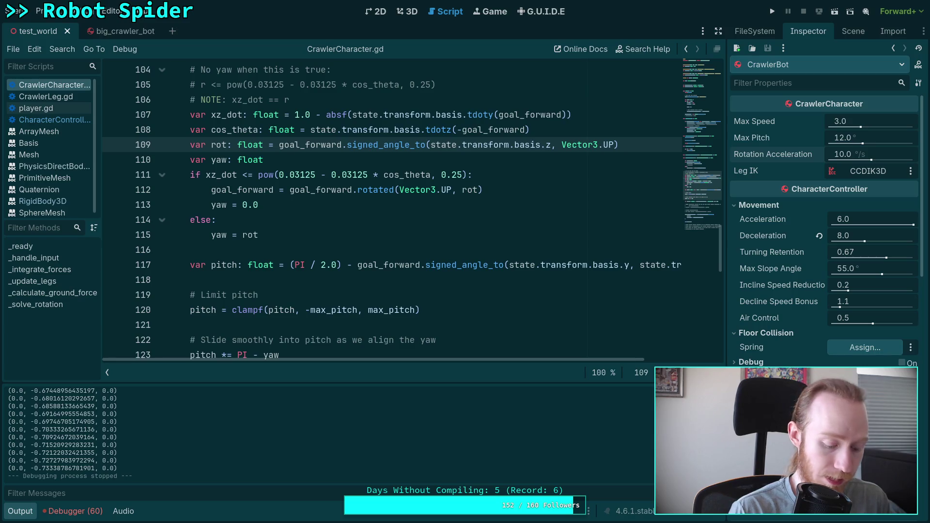
pyautogui.click(773, 12)
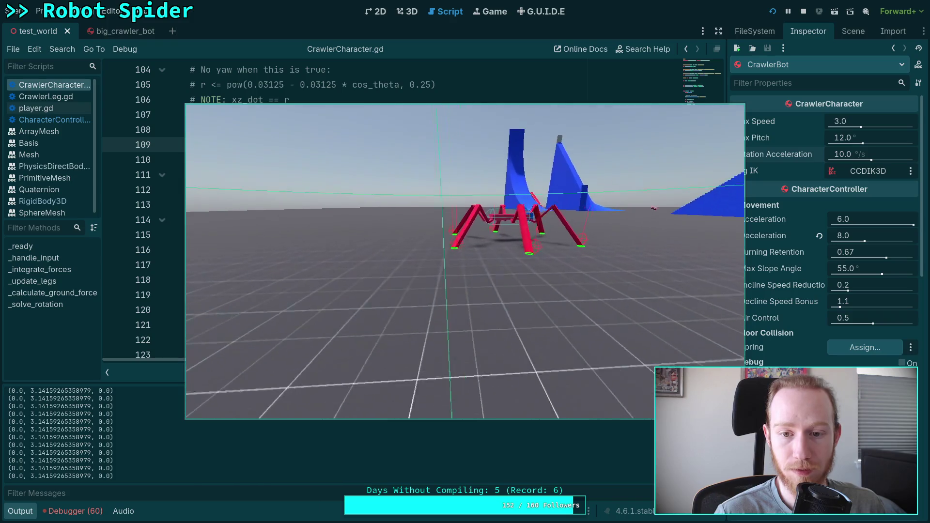
pyautogui.press('w')
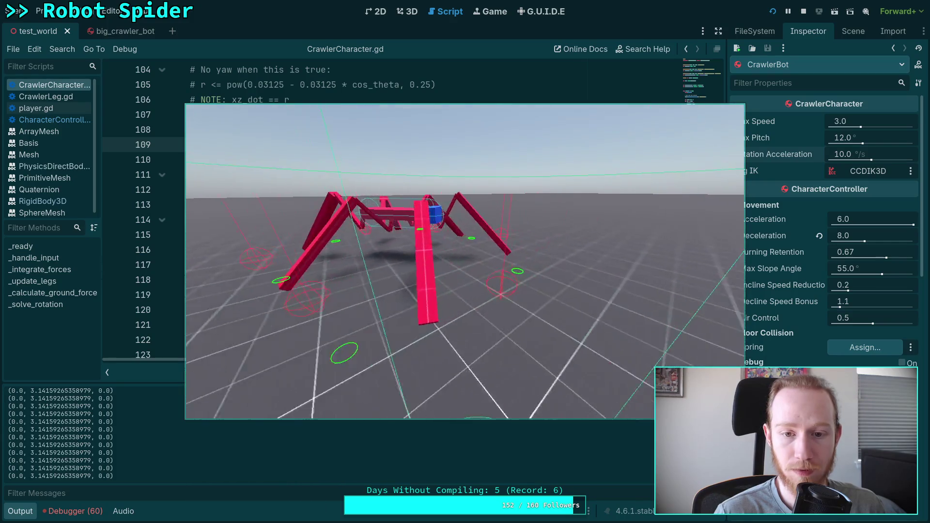
pyautogui.click(804, 11)
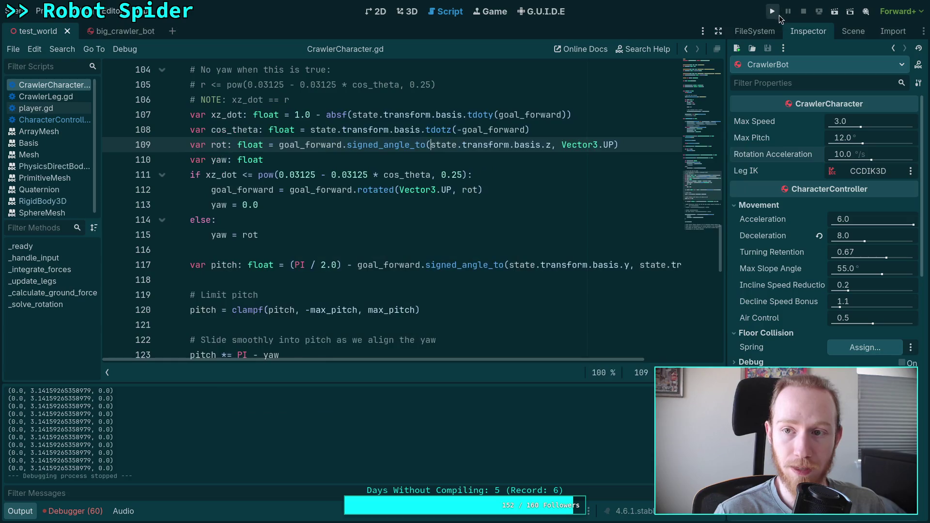
pyautogui.click(774, 12)
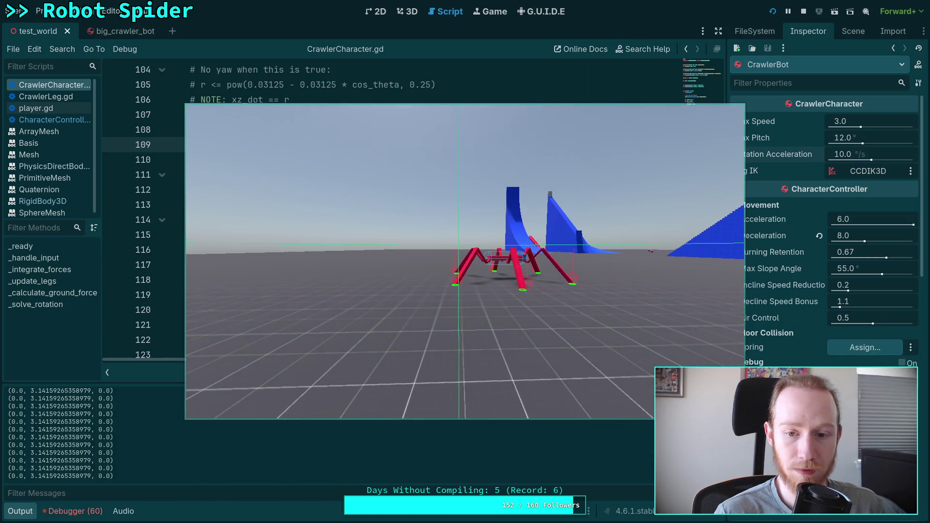
pyautogui.click(803, 11)
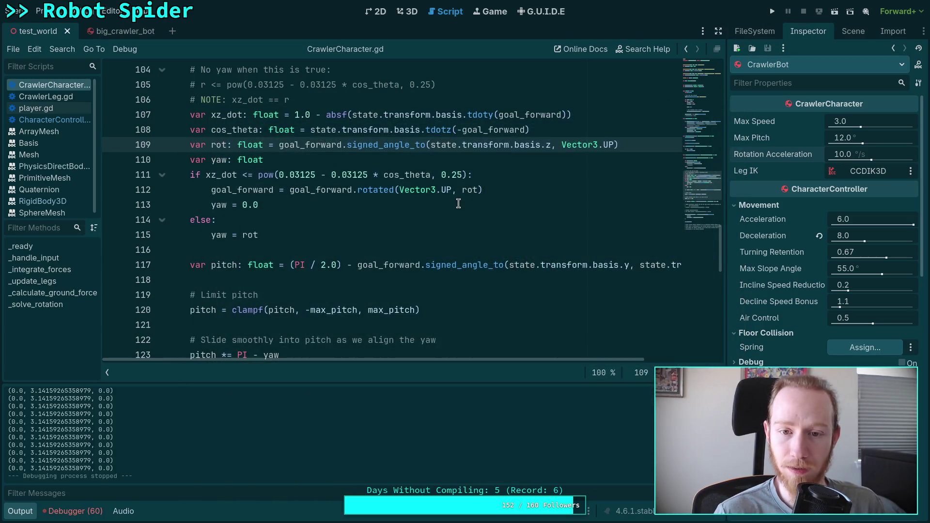
pyautogui.moveTo(467, 194)
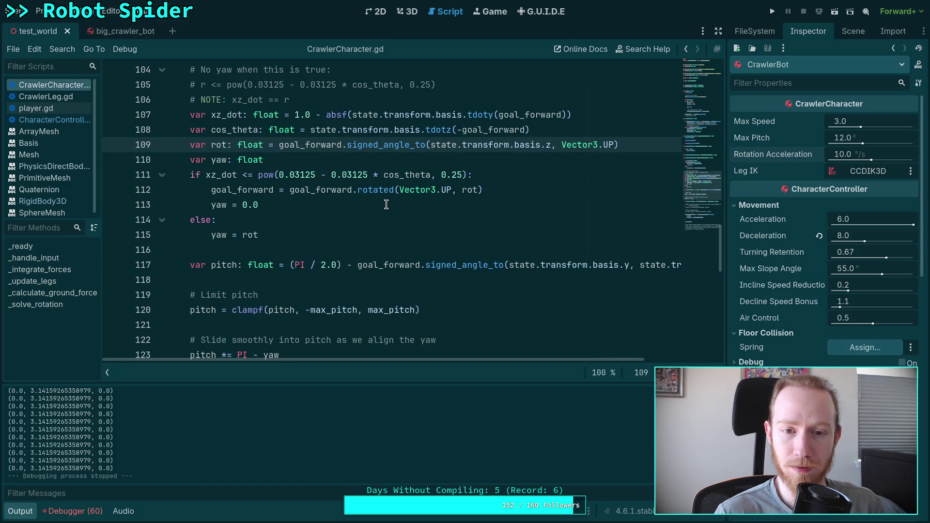
# Restore the minus before state.transform.basis.z on line 109, then run and stop the game
pyautogui.scroll(3, 384, 204)
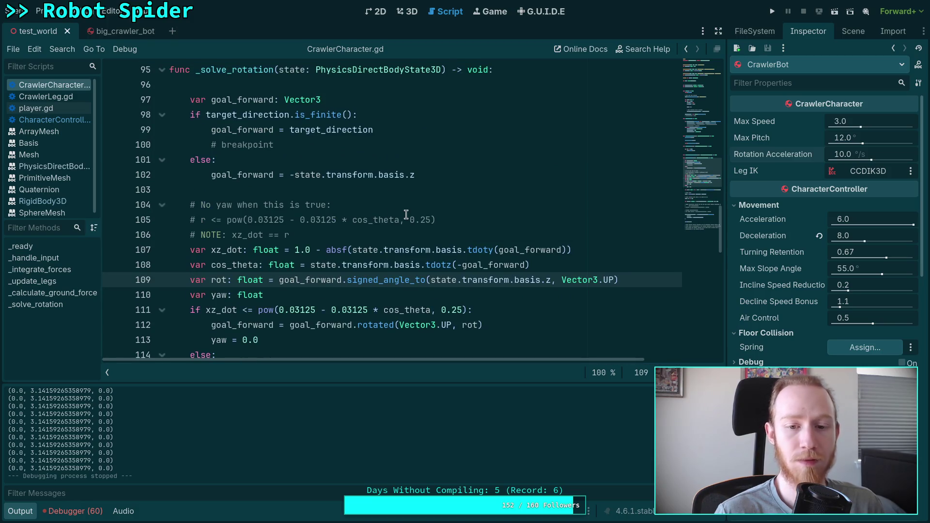
pyautogui.write('-')
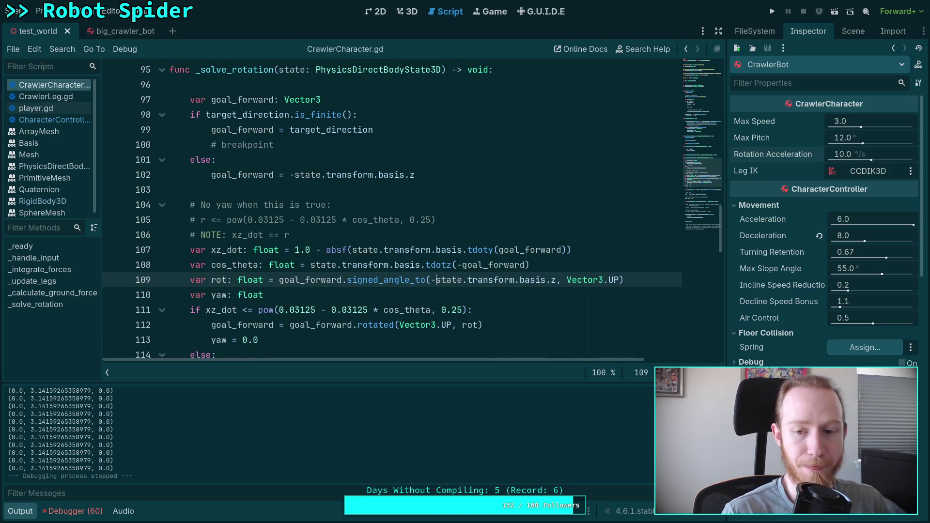
pyautogui.click(773, 11)
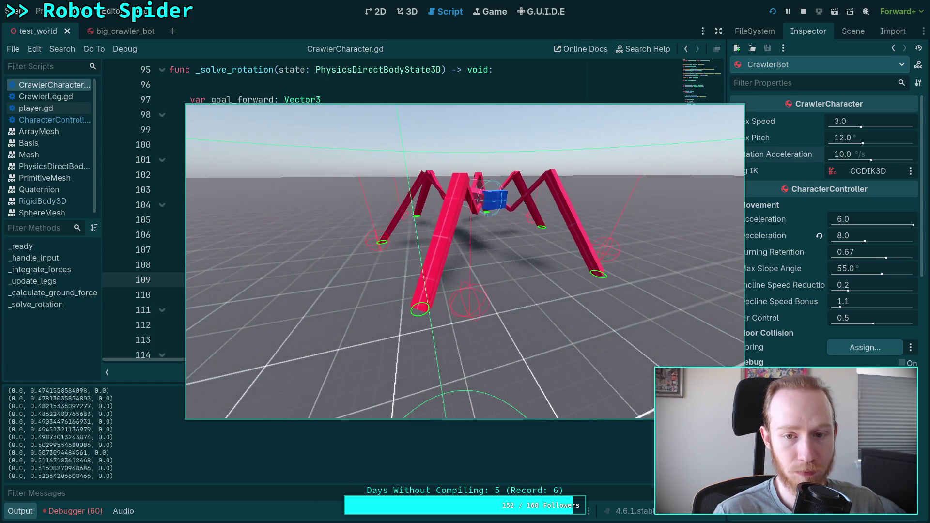
pyautogui.click(803, 11)
pyautogui.scroll(-2, 388, 224)
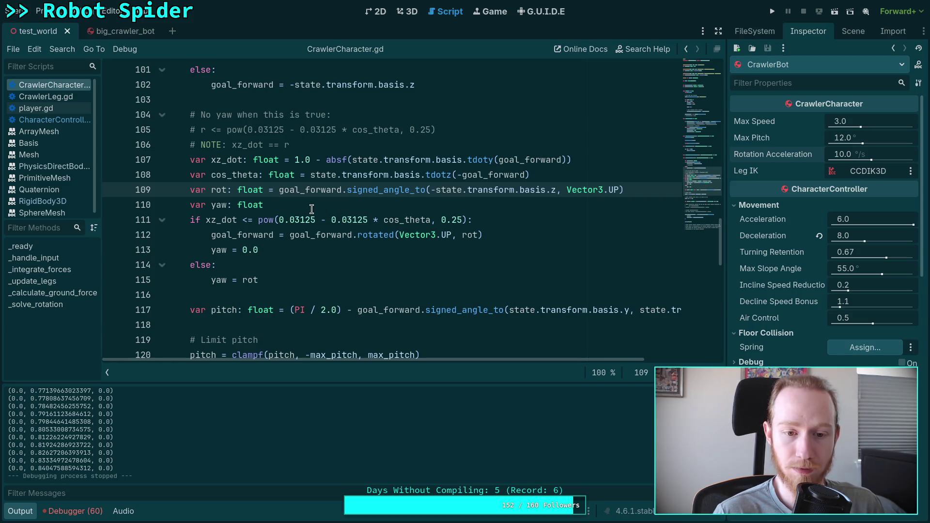
# Change the yaw axis on line 109 from Vector3.UP to Vector3.DOWN
pyautogui.scroll(-1, 312, 209)
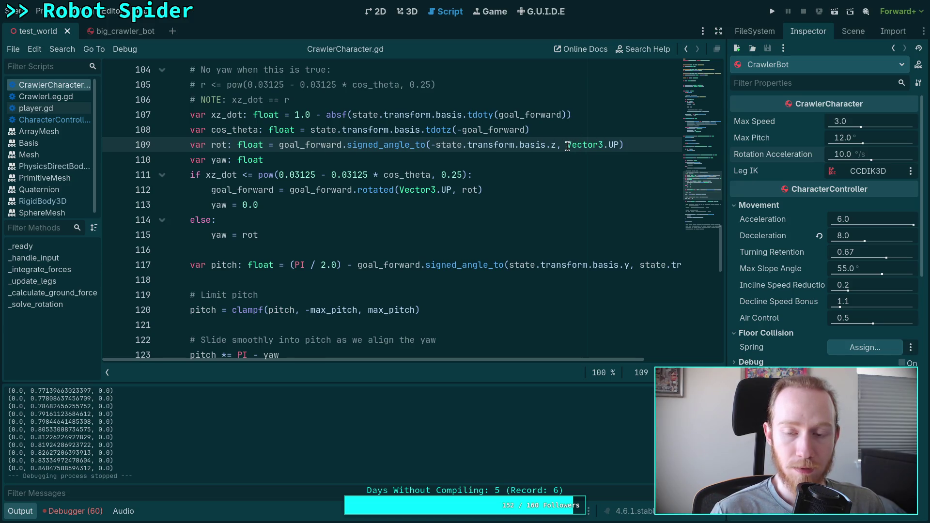
pyautogui.doubleClick(614, 146)
pyautogui.write('DON')
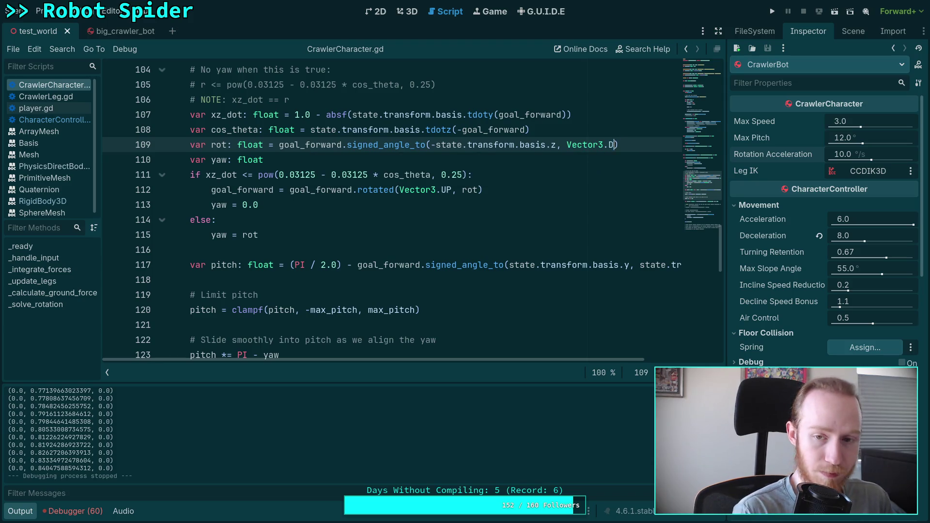
pyautogui.press('Return')
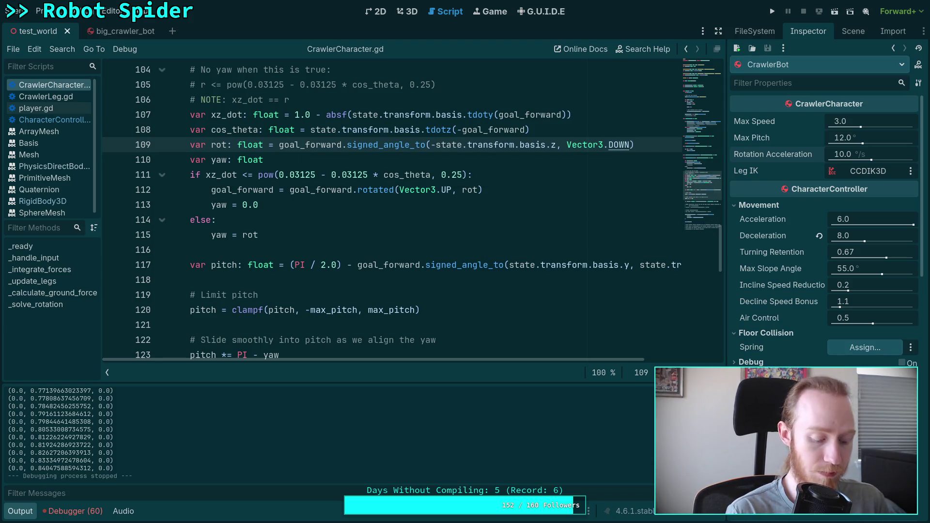
# Run the game with the DOWN axis, watch angular y shrink to about ±0.0096, then stop it
pyautogui.press('F5')
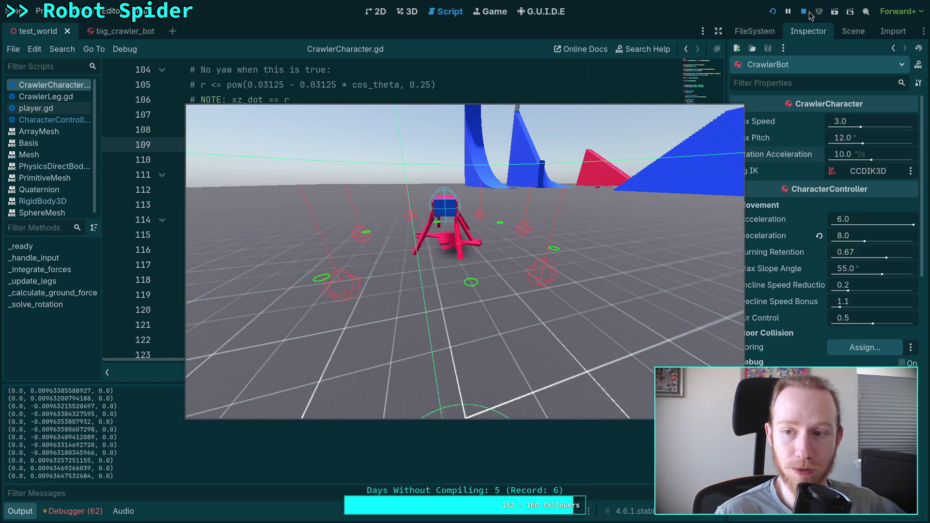
pyautogui.press('F8')
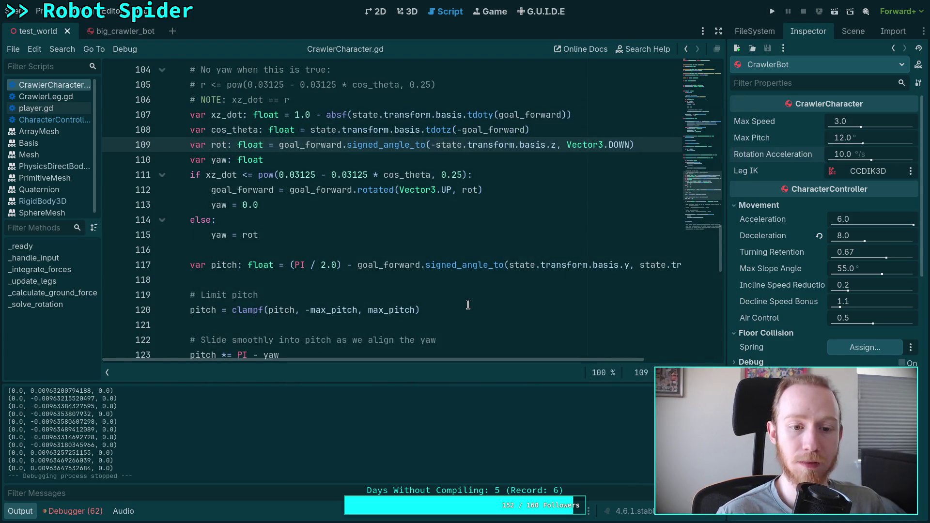
pyautogui.click(288, 278)
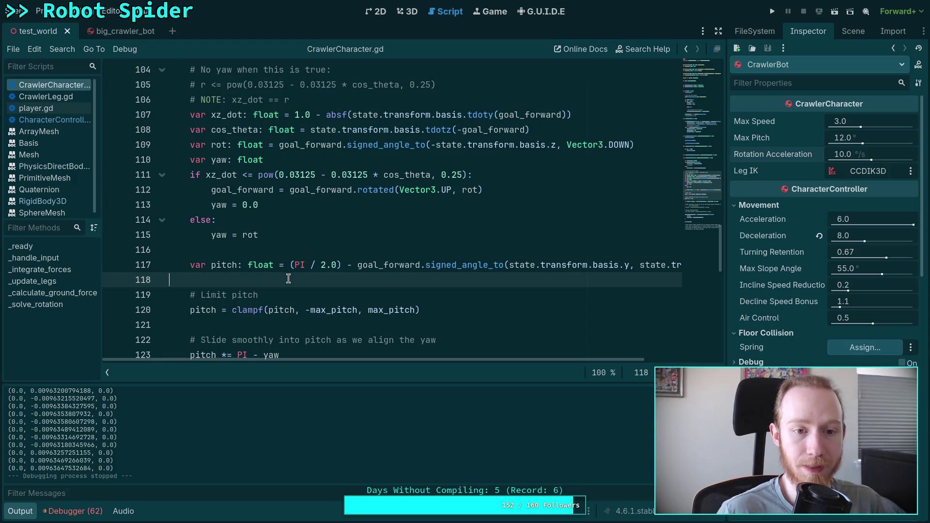
pyautogui.scroll(10, 288, 278)
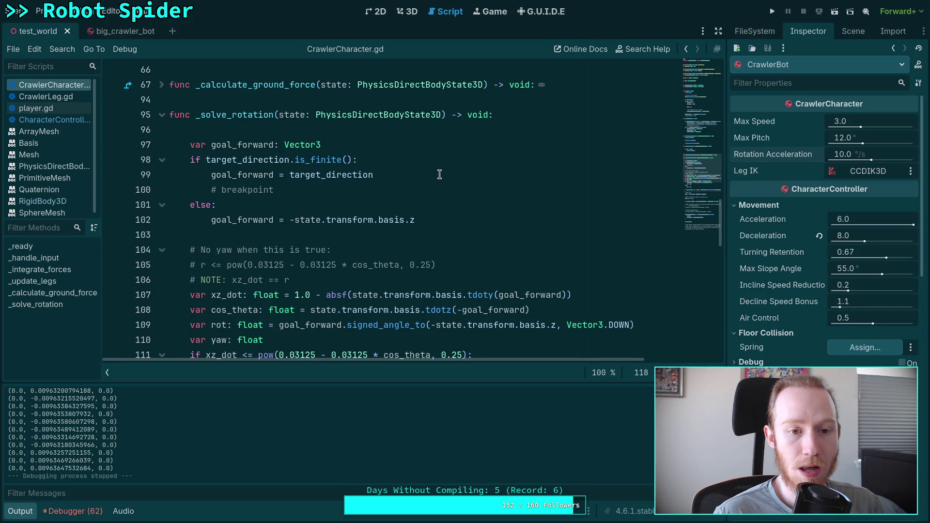
pyautogui.click(477, 177)
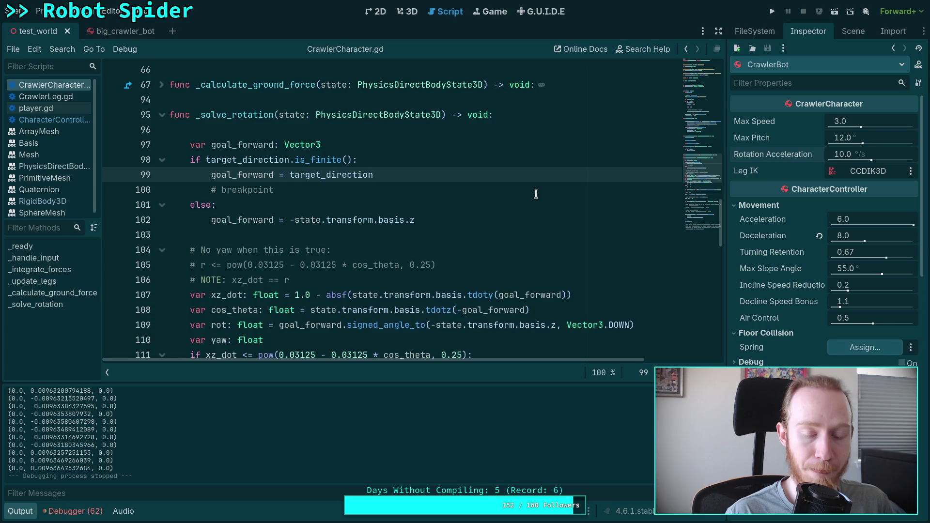
pyautogui.hotkey('ctrl', 'shift', 'Return')
pyautogui.write('# No')
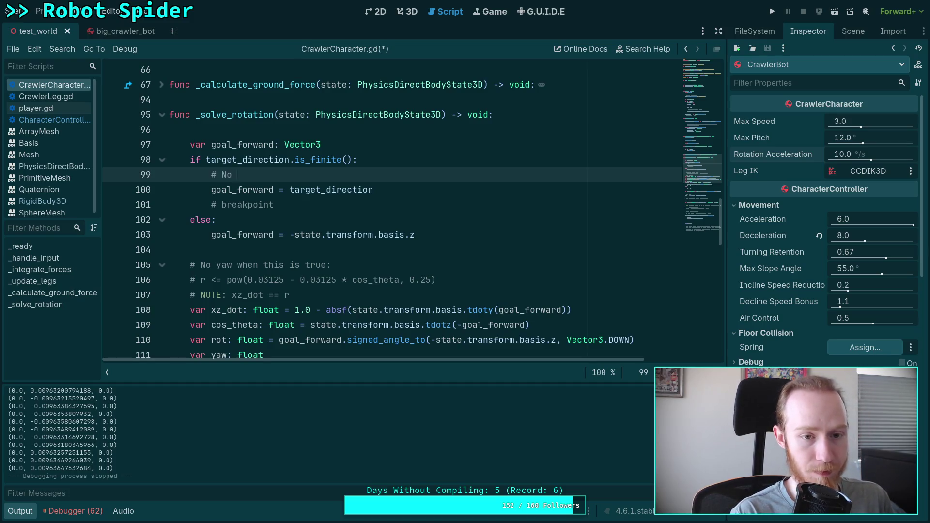
pyautogui.write('turning when very close')
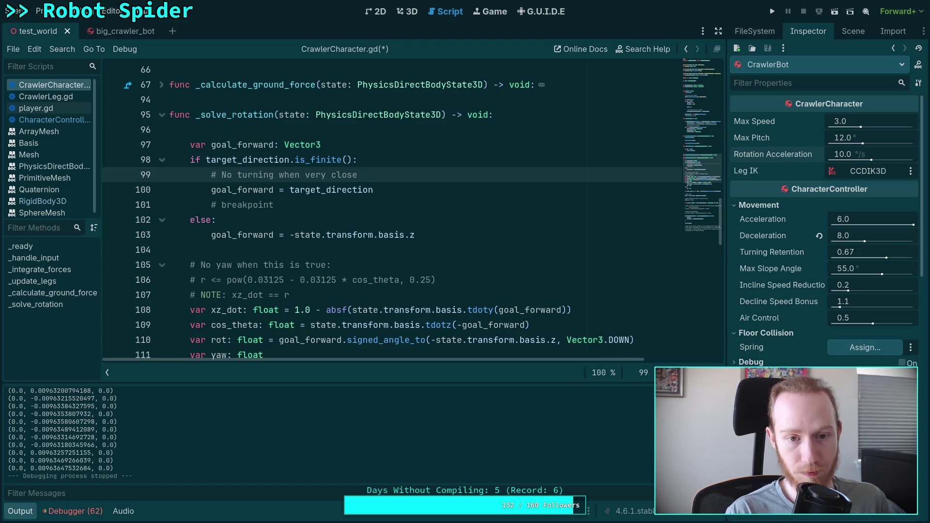
pyautogui.hotkey('shift', 'Up')
pyautogui.press('BackSpace')
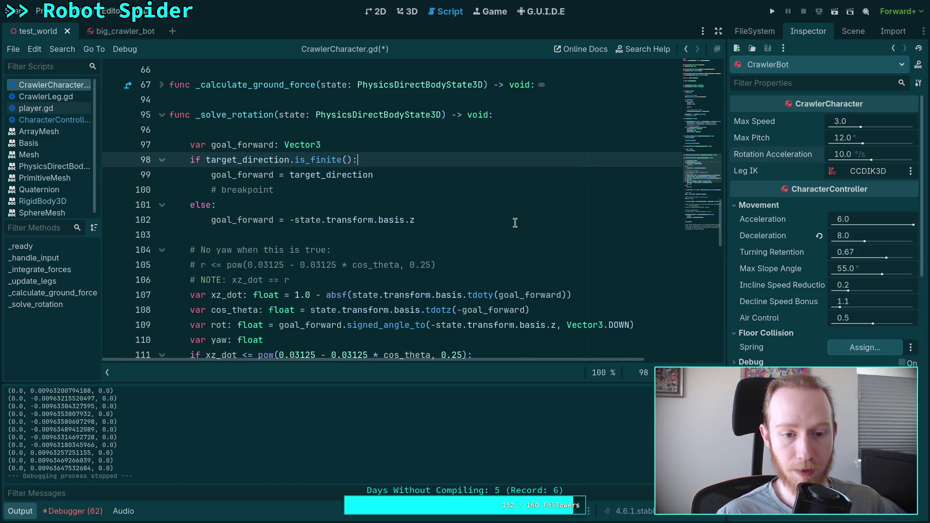
pyautogui.scroll(-2, 515, 223)
# Highlight every use of the pitch variable in _solve_rotation
pyautogui.scroll(-6, 389, 211)
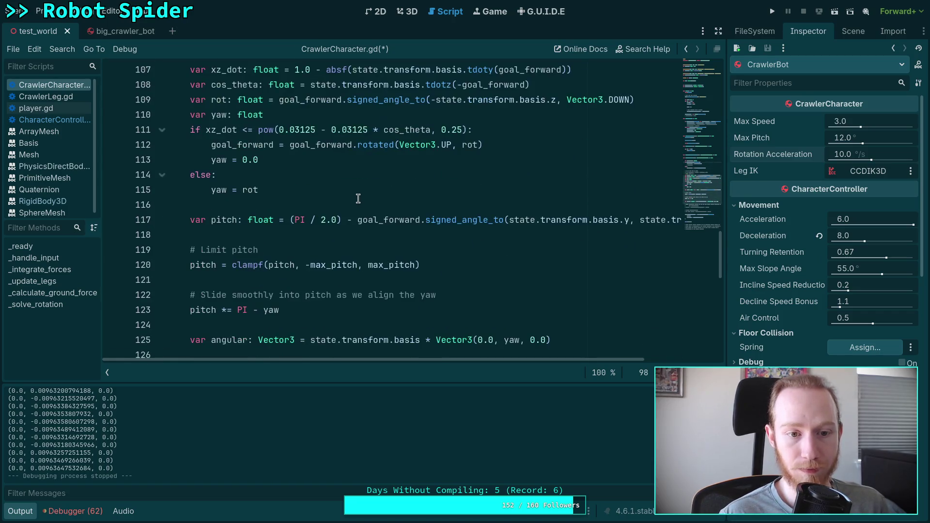
pyautogui.scroll(-2, 325, 189)
pyautogui.scroll(3, 325, 206)
pyautogui.scroll(3, 232, 174)
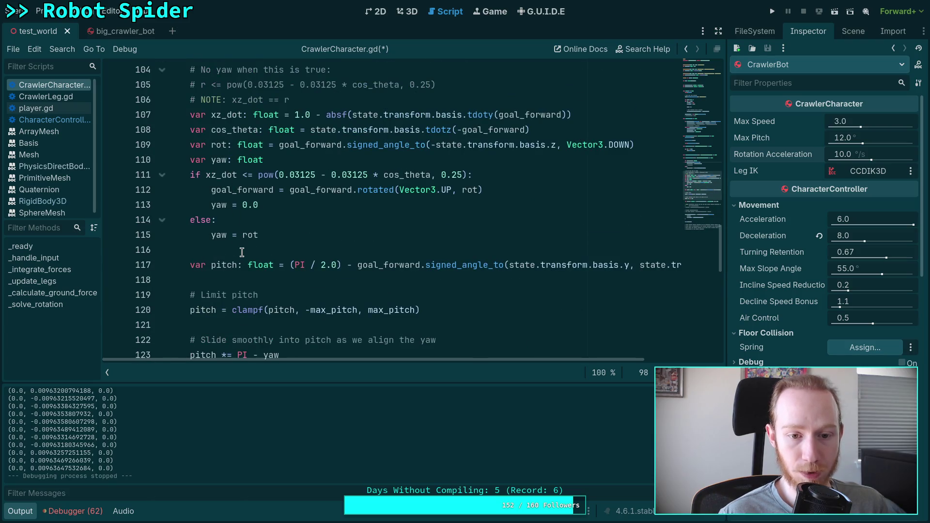
pyautogui.doubleClick(224, 265)
# Replace the first 0.0 in line 125's angular Vector3 with pitch, save, and launch the game
pyautogui.scroll(-2, 270, 259)
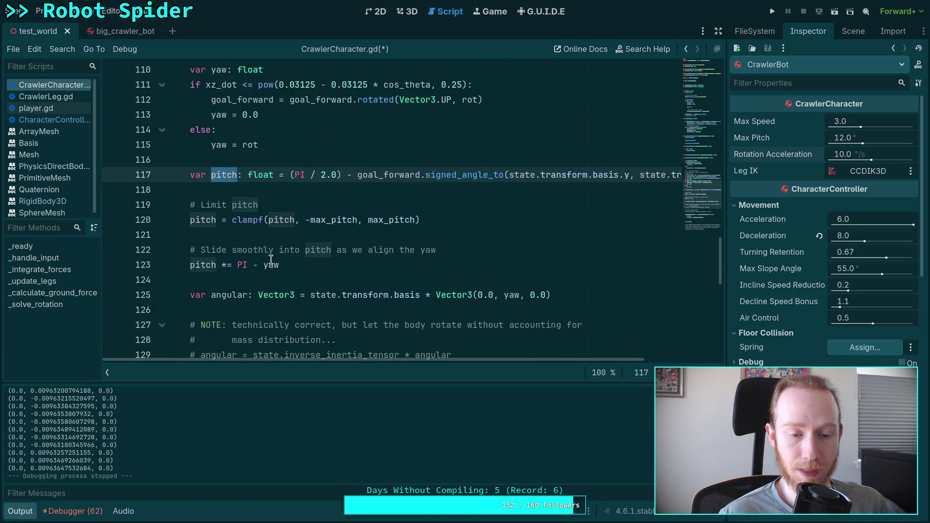
pyautogui.scroll(-3, 359, 257)
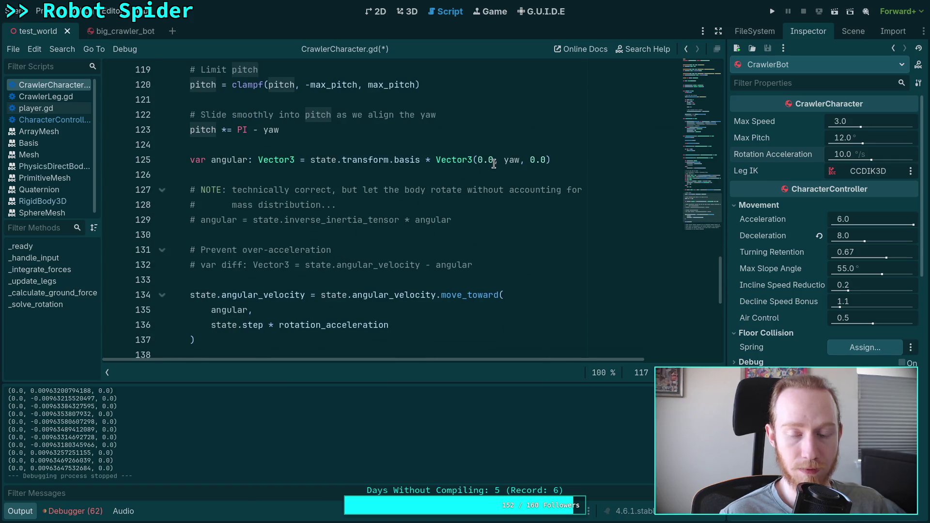
pyautogui.moveTo(494, 164); pyautogui.dragTo(479, 162)
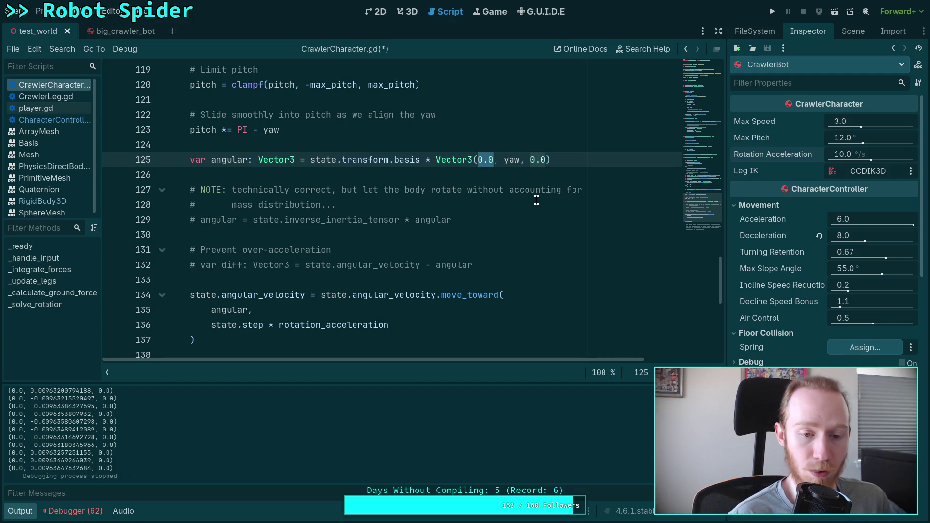
pyautogui.write('p')
pyautogui.write('itch')
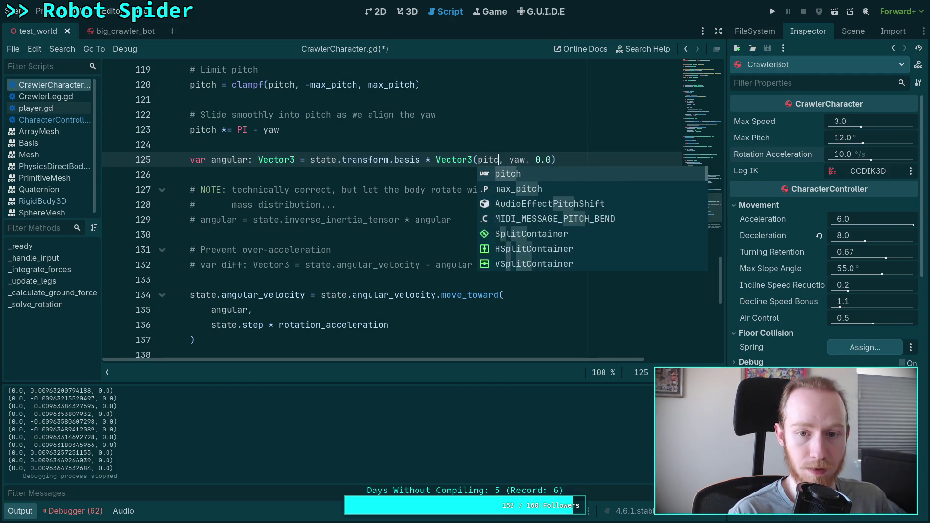
pyautogui.hotkey('ctrl', 's')
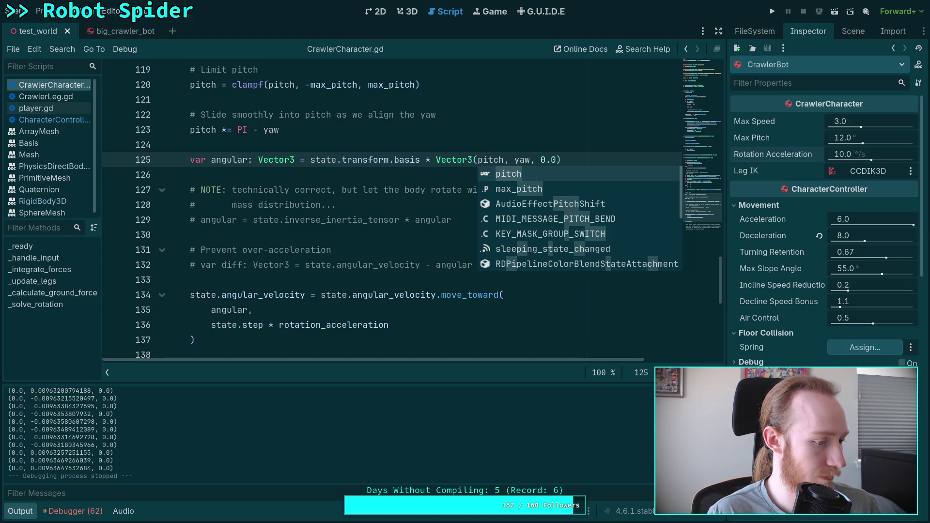
pyautogui.click(288, 161)
pyautogui.click(772, 11)
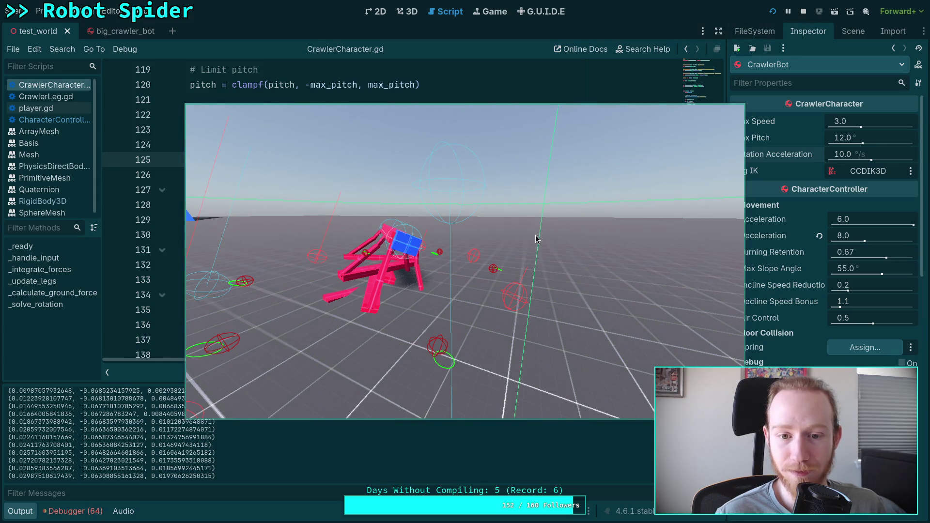
# Watch the spider walk with pitch and yaw in the angular vector, then stop the game
pyautogui.click(806, 14)
# Select the 0.0 roll component of the angular vector on line 125
pyautogui.moveTo(420, 296)
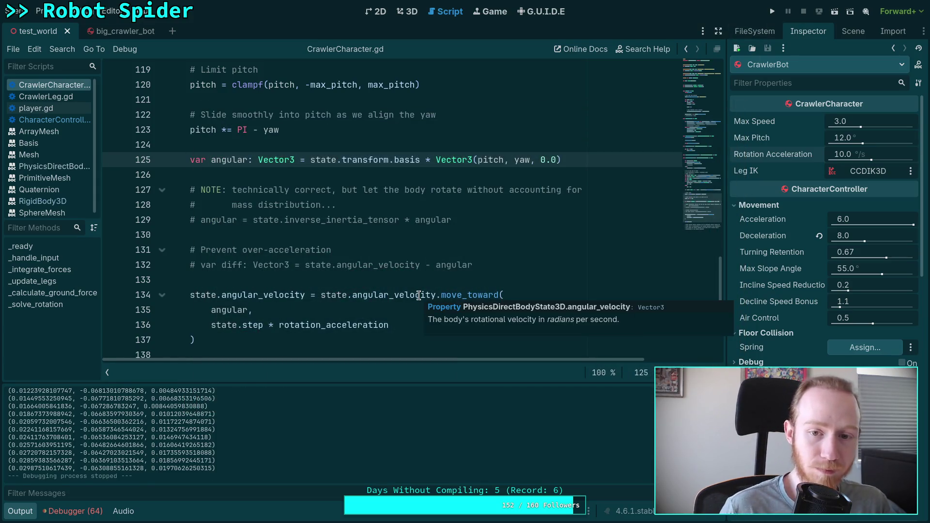
pyautogui.scroll(3, 387, 223)
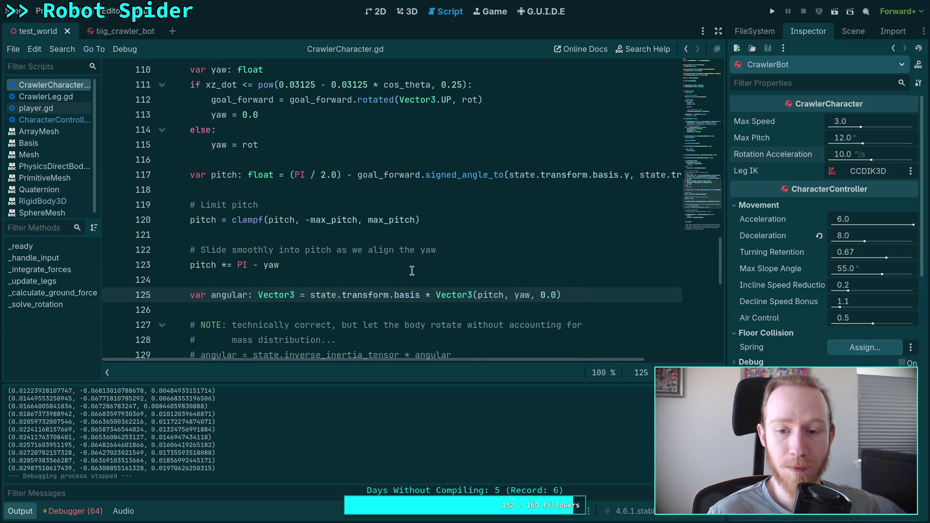
pyautogui.doubleClick(541, 294)
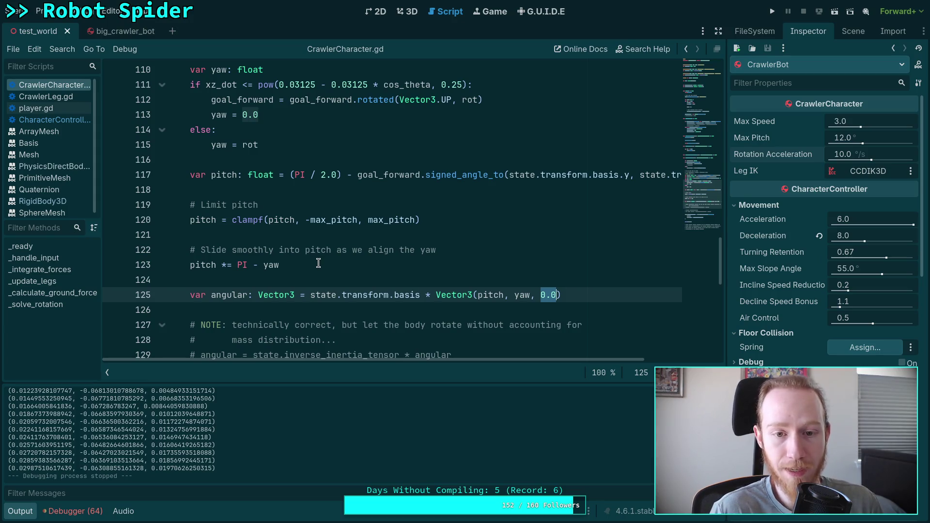
pyautogui.scroll(2, 319, 263)
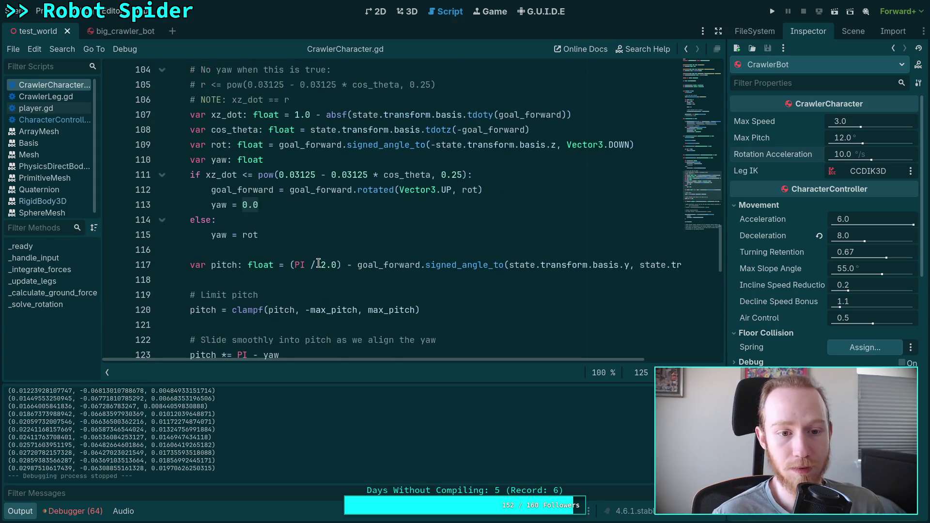
pyautogui.scroll(-3, 319, 263)
# Insert a '# Fix ground roll' comment on a new line below line 123
pyautogui.click(430, 219)
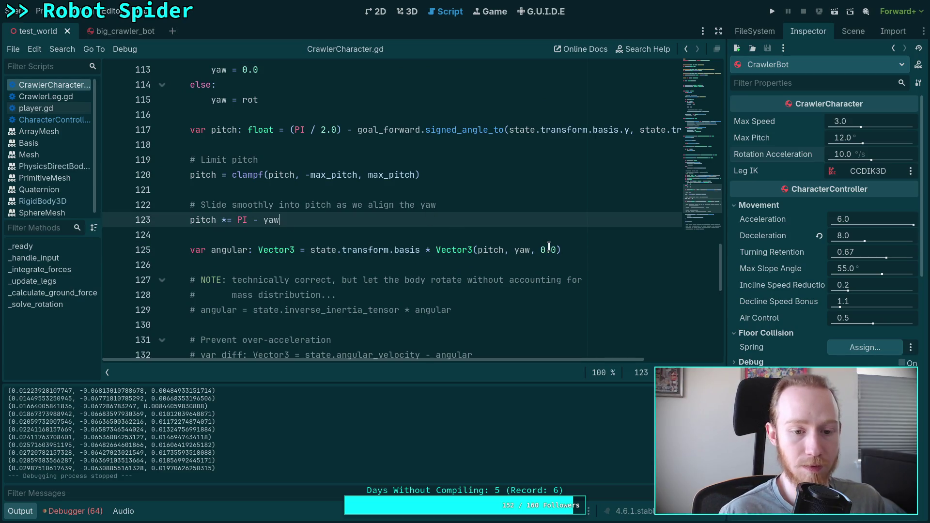
pyautogui.scroll(-2, 588, 258)
pyautogui.scroll(2, 623, 272)
pyautogui.press('Return')
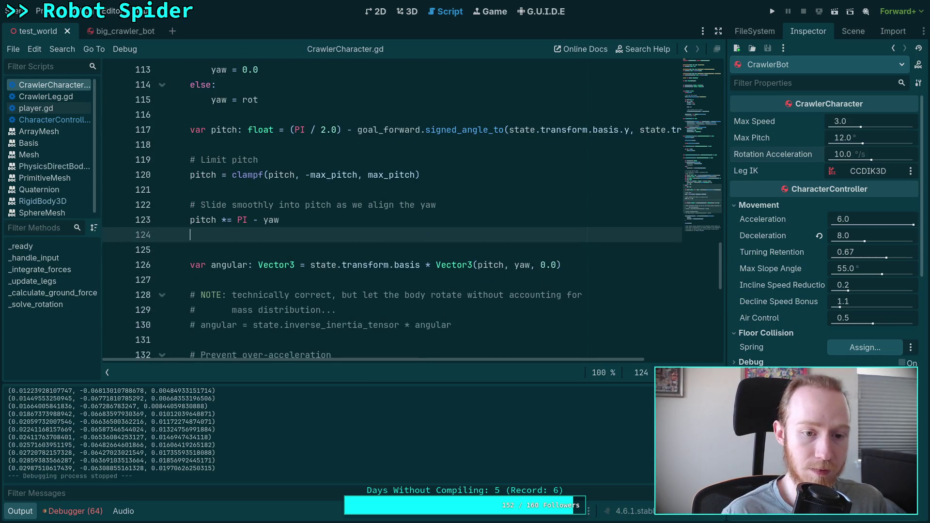
pyautogui.press('Return')
pyautogui.write('# ')
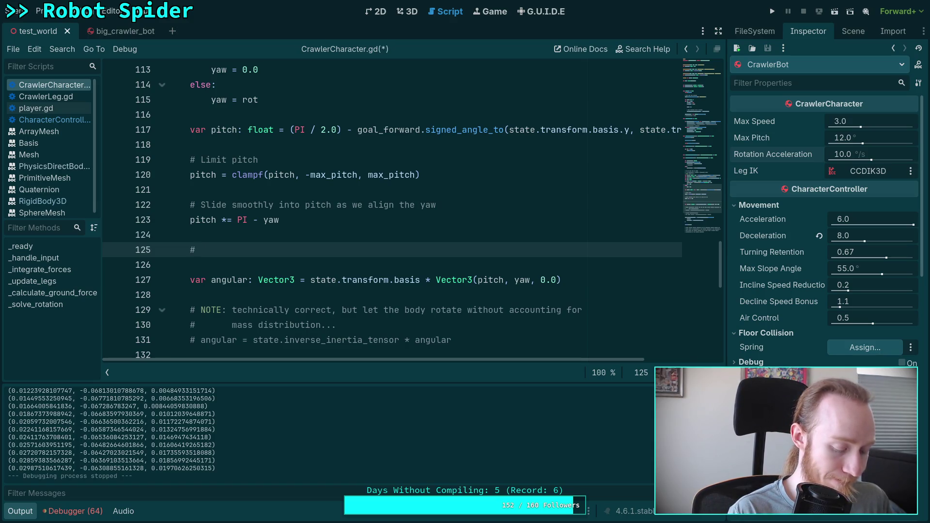
pyautogui.write('Fi')
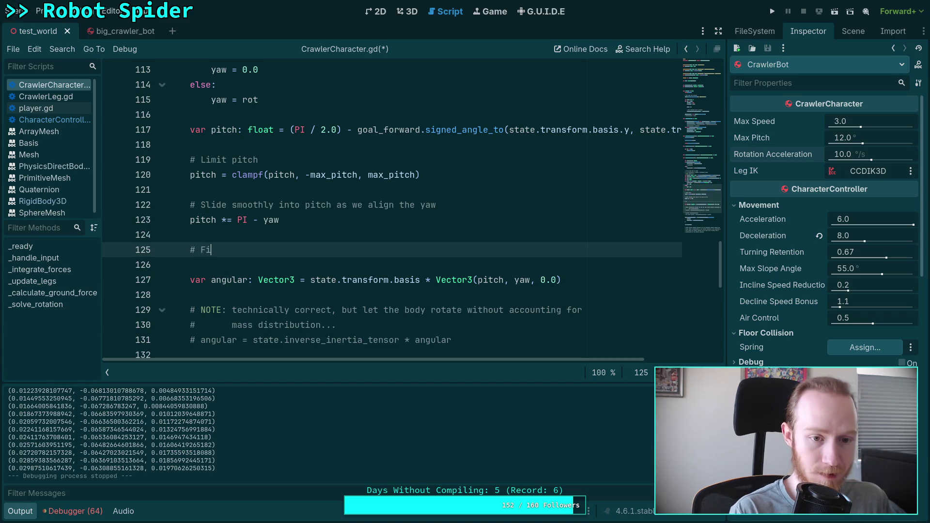
pyautogui.write('x gr')
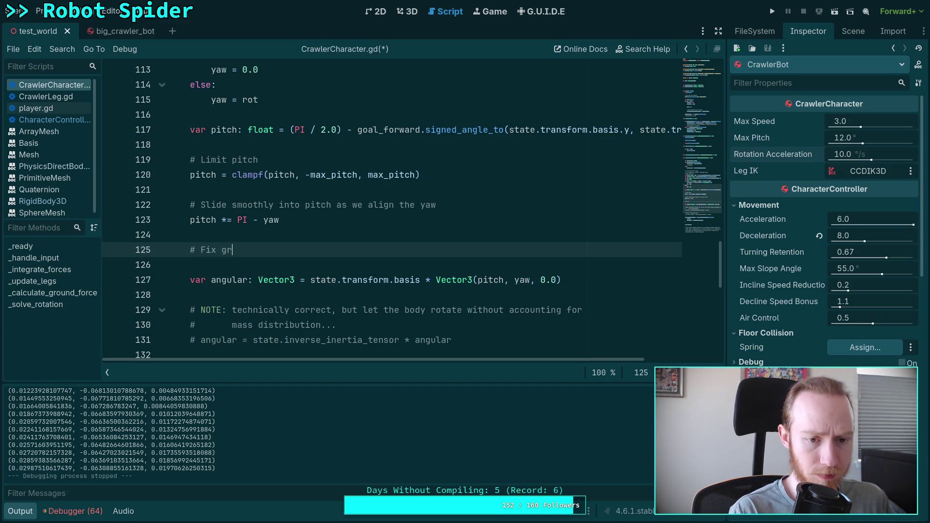
pyautogui.write('ound roll')
pyautogui.press('Return')
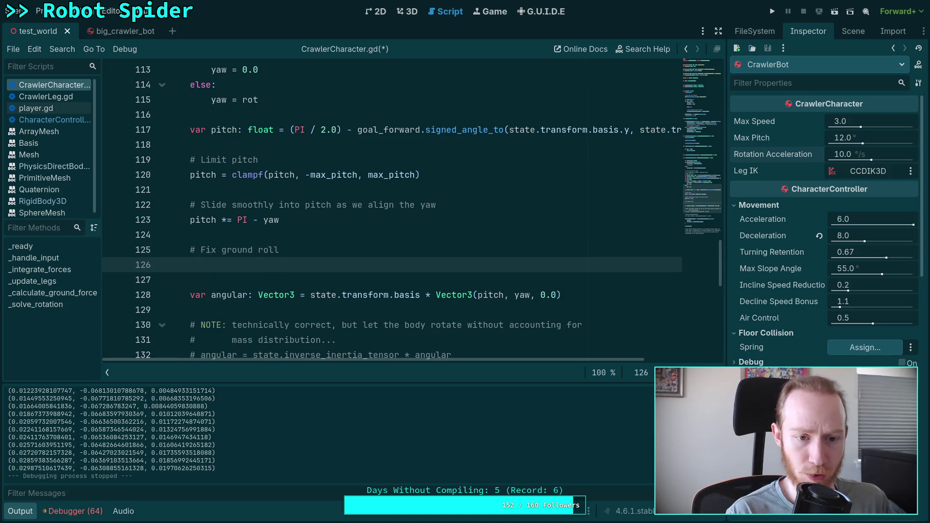
# Start line 126 as var roll: float = state.transform.basis.x.signed_angle_to(
pyautogui.write('var ')
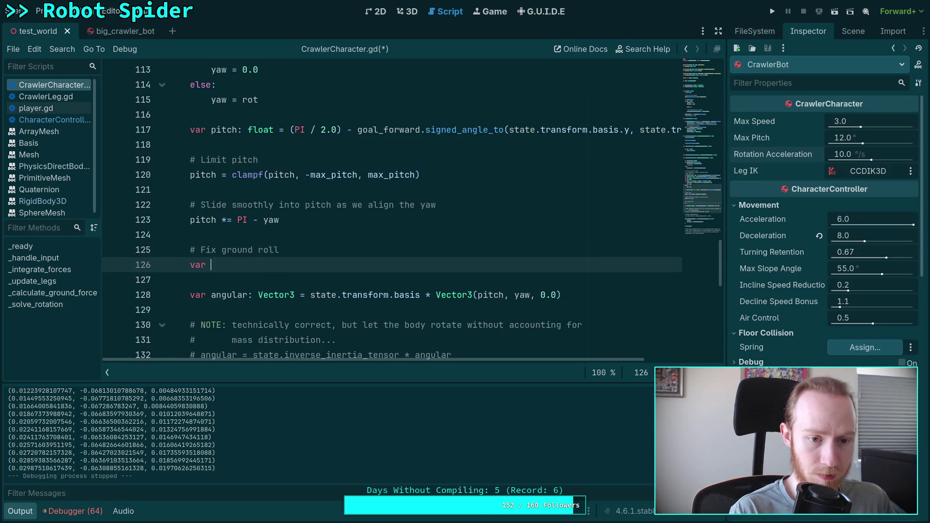
pyautogui.write('roll: float =')
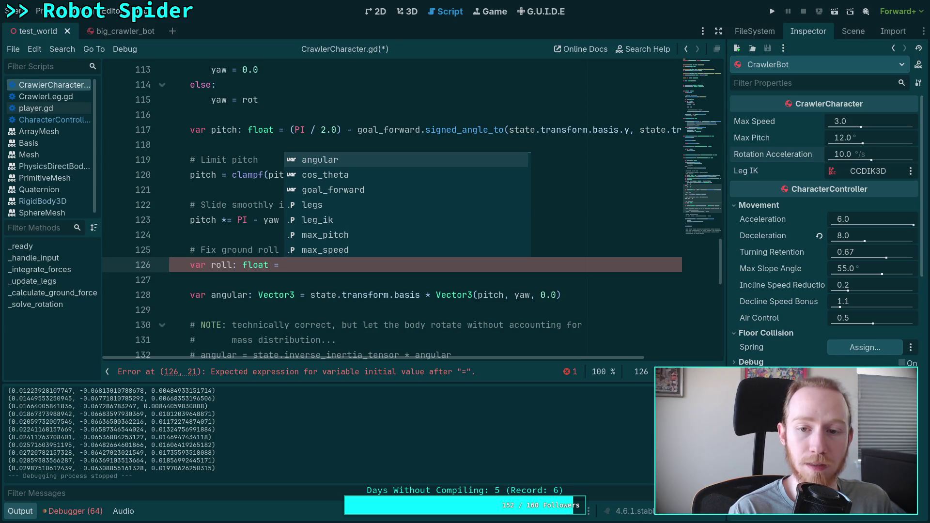
pyautogui.write('state')
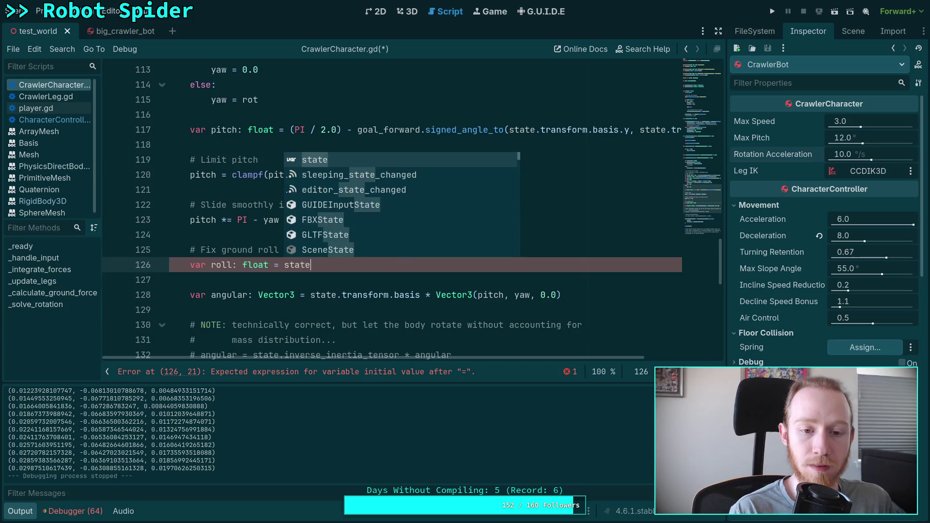
pyautogui.write('.transform.basis.')
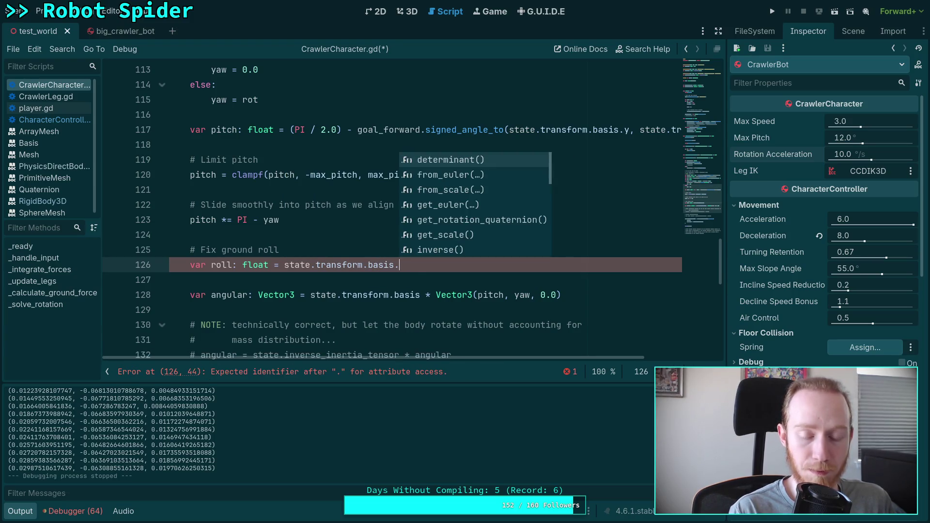
pyautogui.write('q')
pyautogui.press('BackSpace')
pyautogui.write('x')
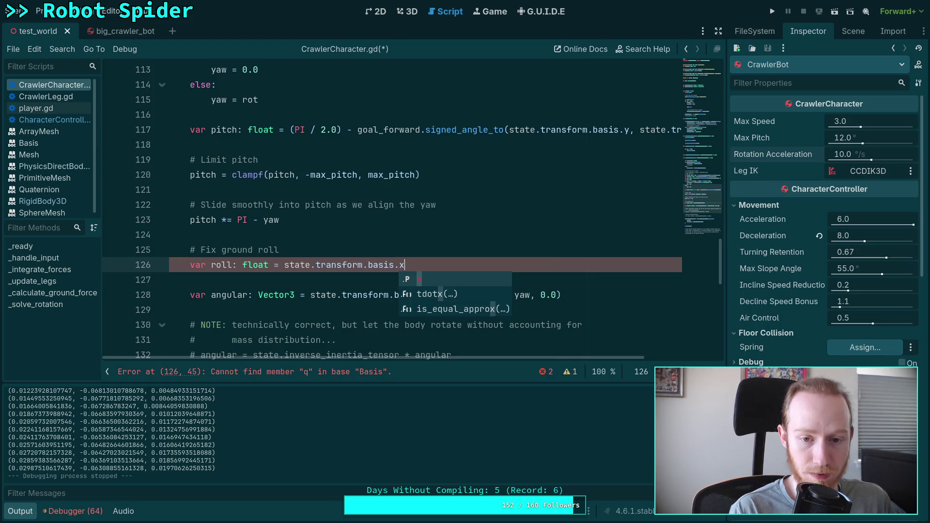
pyautogui.write('.')
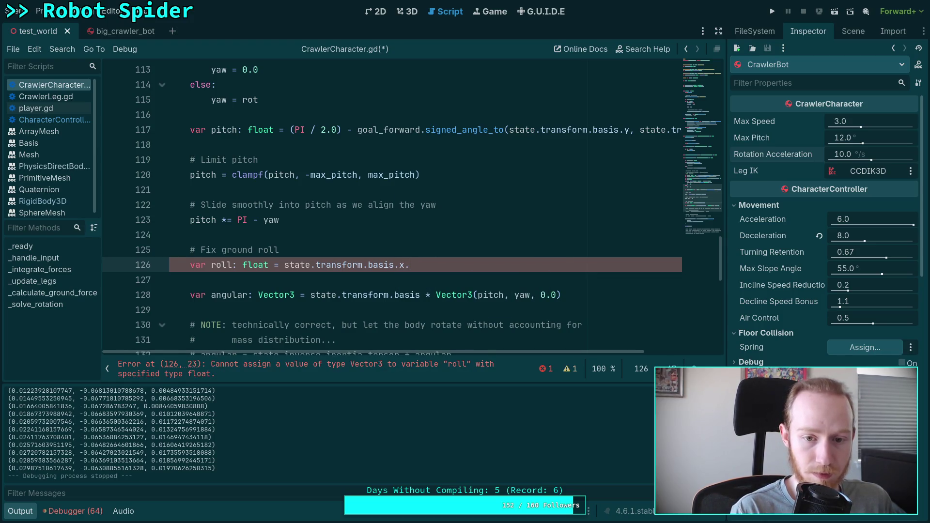
pyautogui.write('ang')
pyautogui.press('Return')
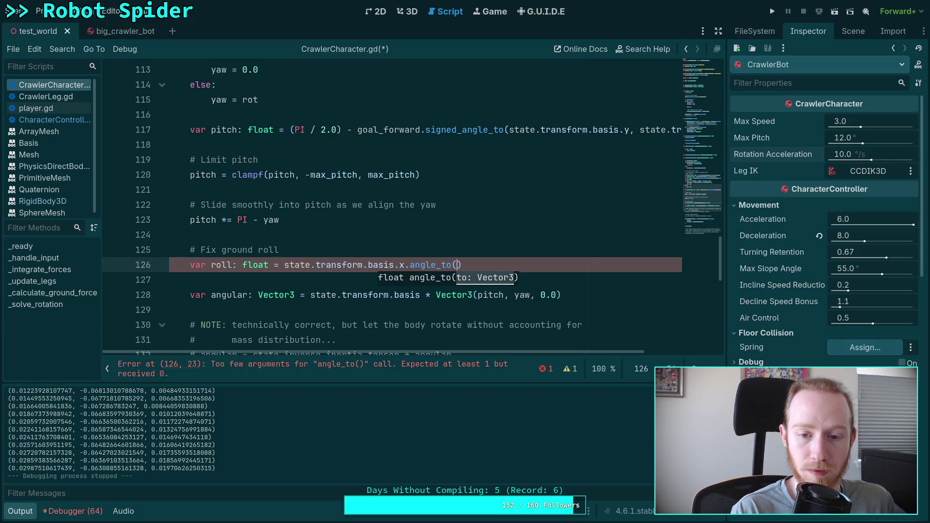
pyautogui.press('BackSpace')
pyautogui.press('BackSpace')
pyautogui.press('BackSpace')
pyautogui.write('si')
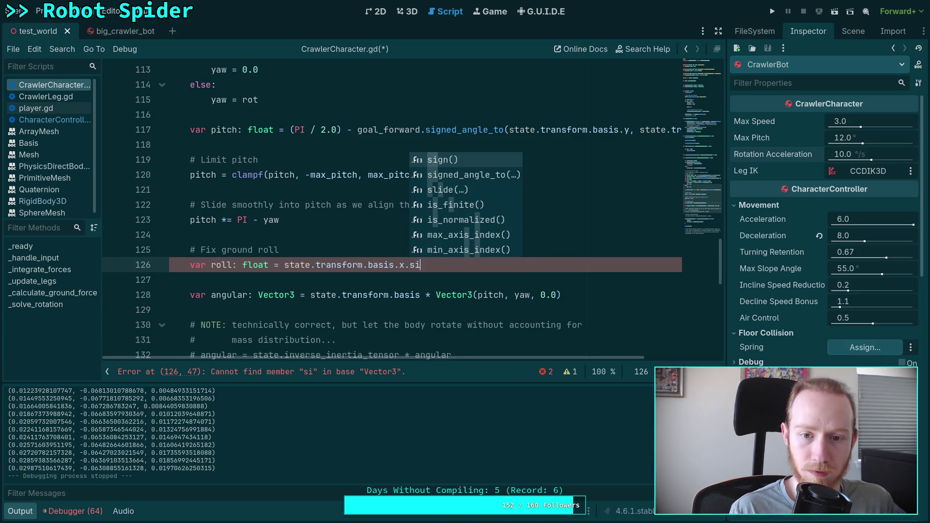
pyautogui.press('Return')
# Pass ground_normal as the first signed_angle_to argument and begin the second with state
pyautogui.write('state')
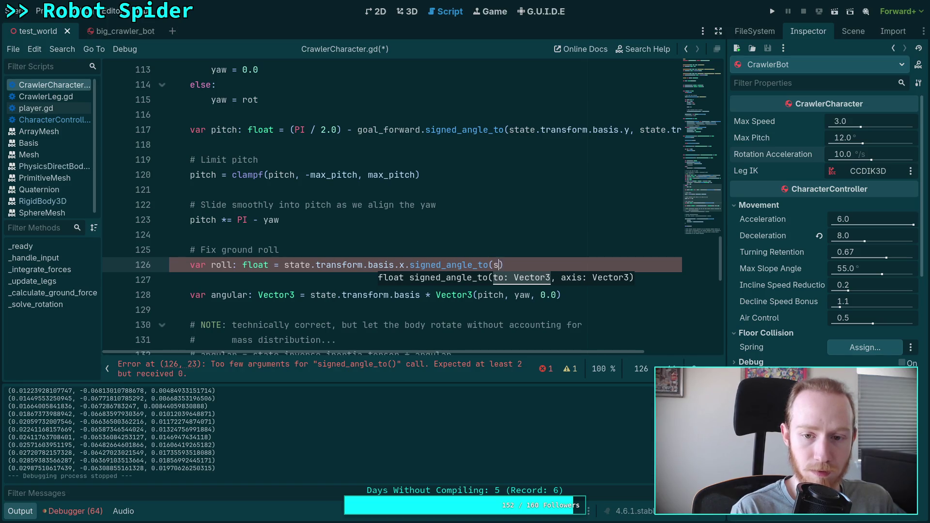
pyautogui.press('BackSpace')
pyautogui.press('BackSpace')
pyautogui.press('BackSpace')
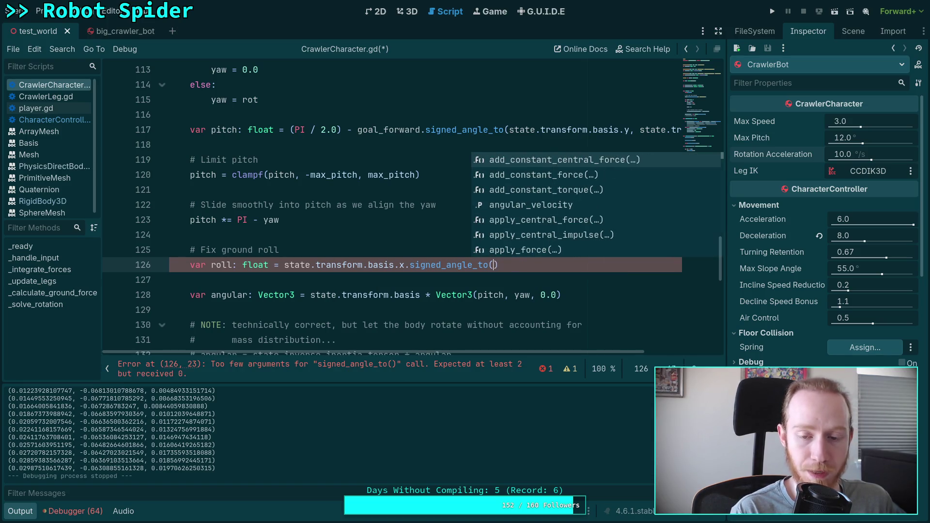
pyautogui.write('gr')
pyautogui.press('Down')
pyautogui.press('Down')
pyautogui.press('Return')
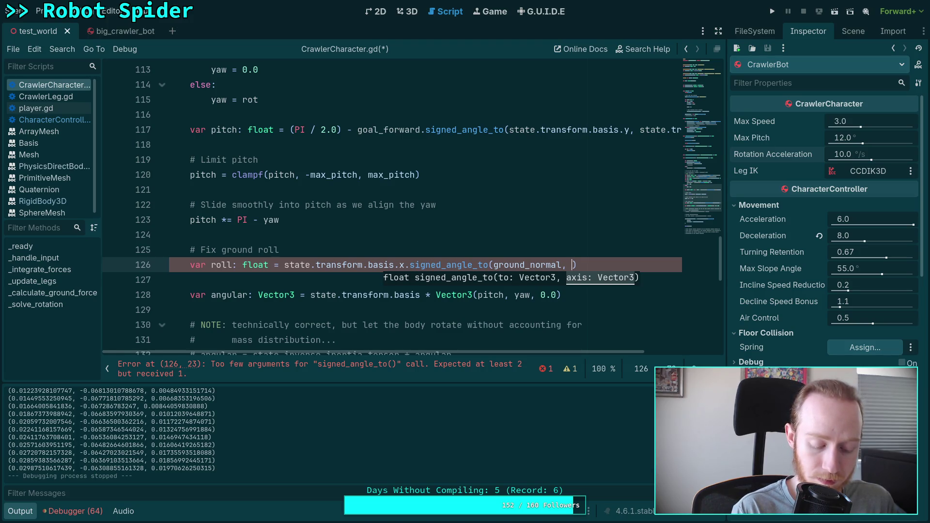
pyautogui.write('stat')
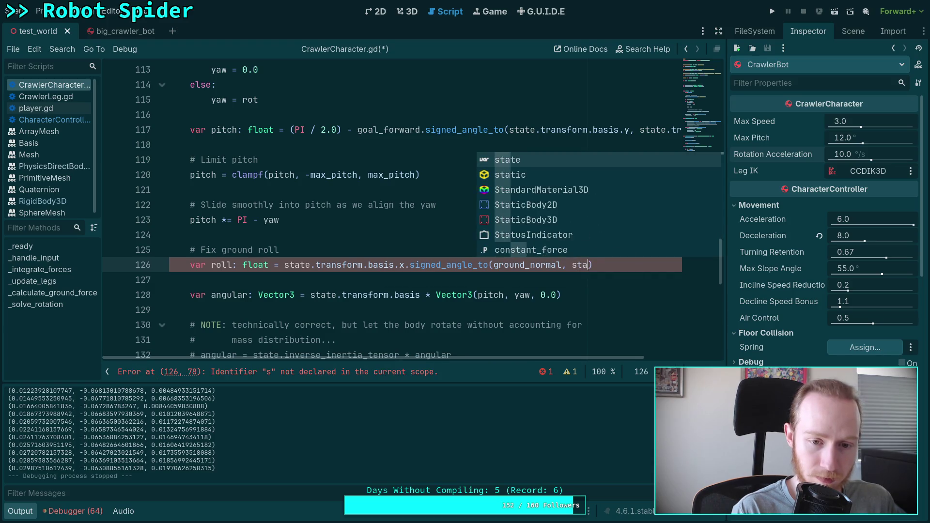